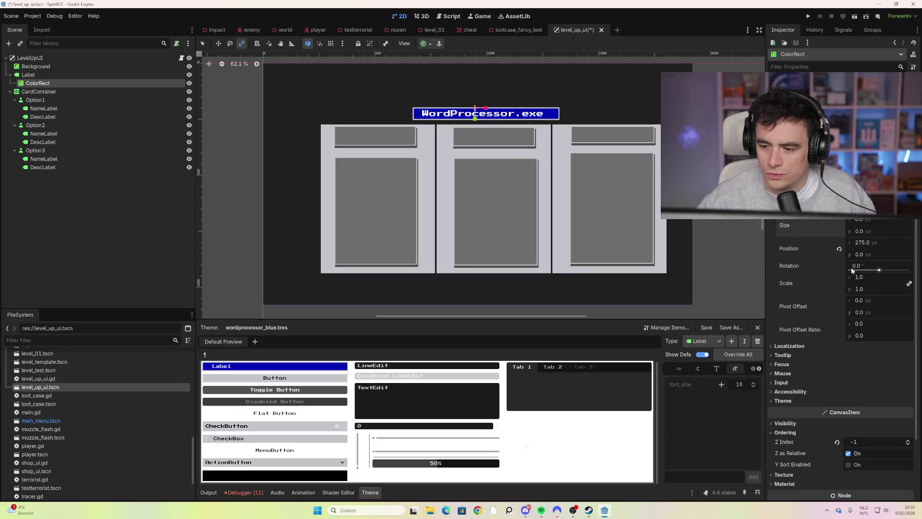
Set the ColorRect's Ordering Z Index to 1.
scroll(839, 325, "down", 2)
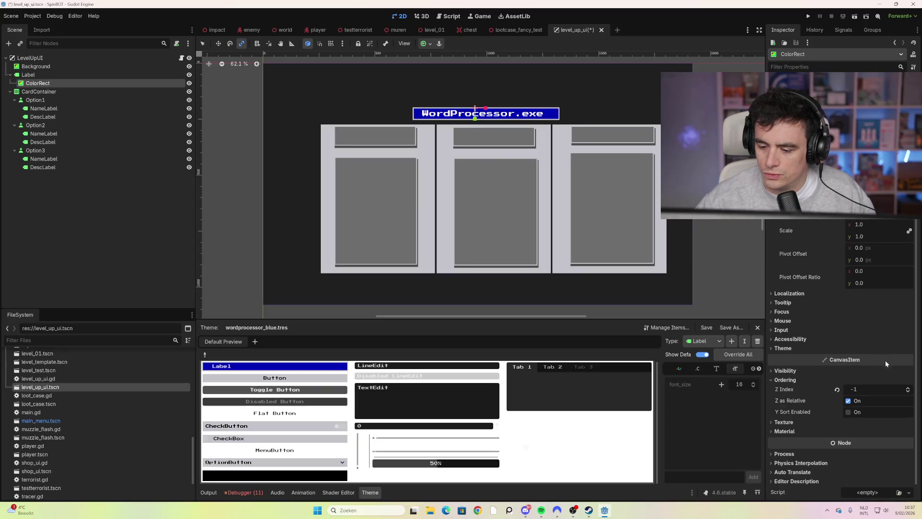
left_click(908, 389)
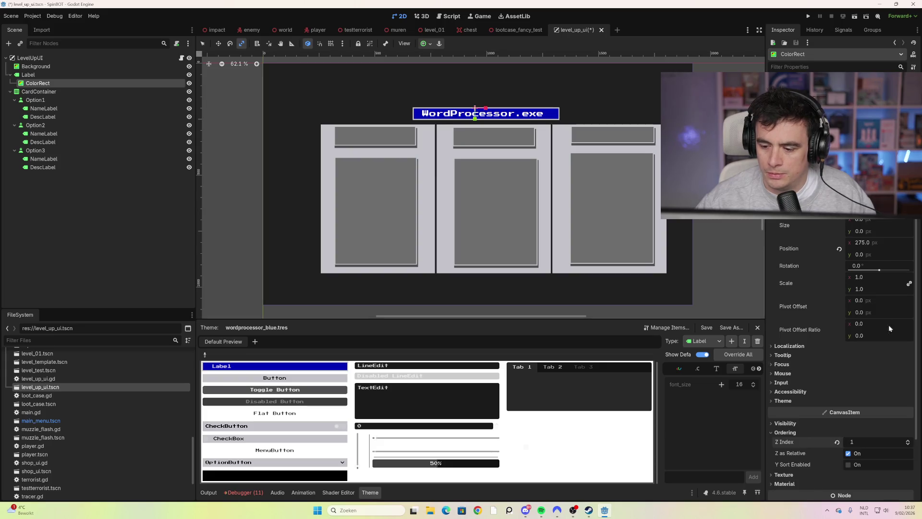
scroll(889, 361, "down", 1)
scroll(890, 235, "up", 3)
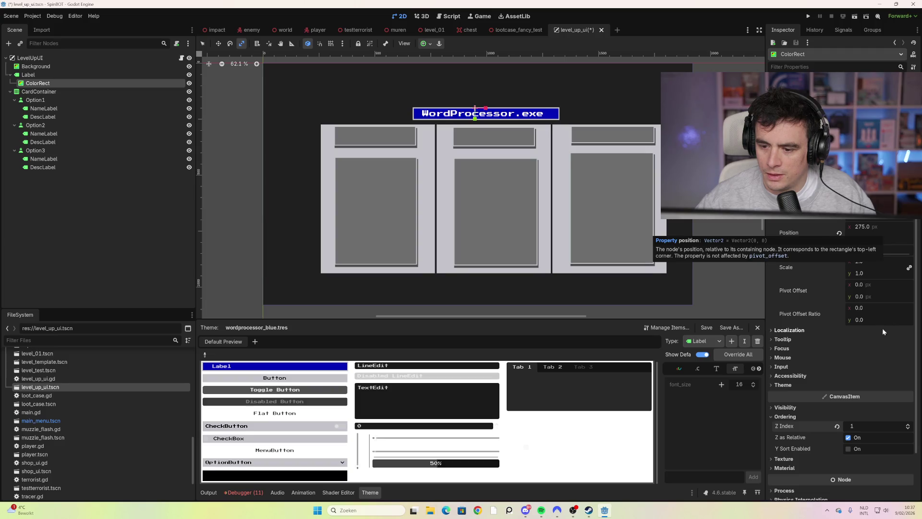
scroll(860, 339, "down", 2)
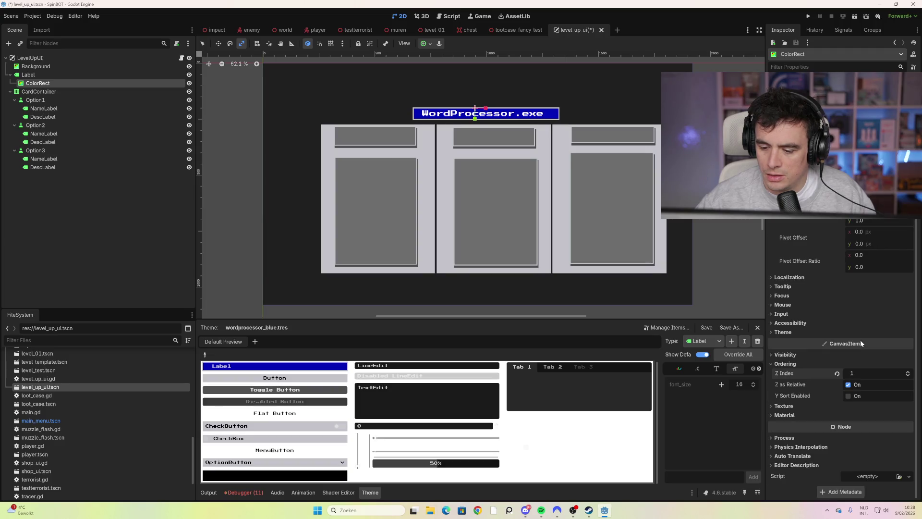
Expand the ColorRect's Texture and Material sections, then select the root LevelUpUI node.
left_click(810, 407)
left_click(806, 438)
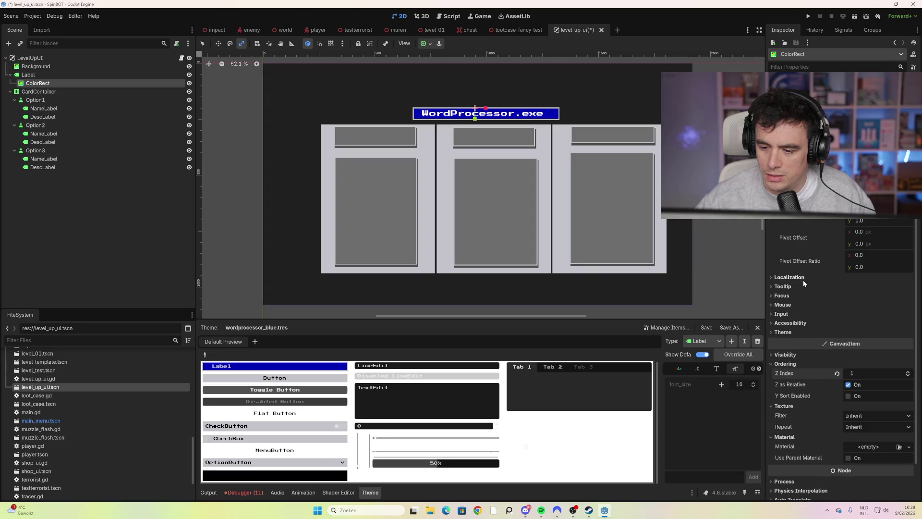
left_click(96, 74)
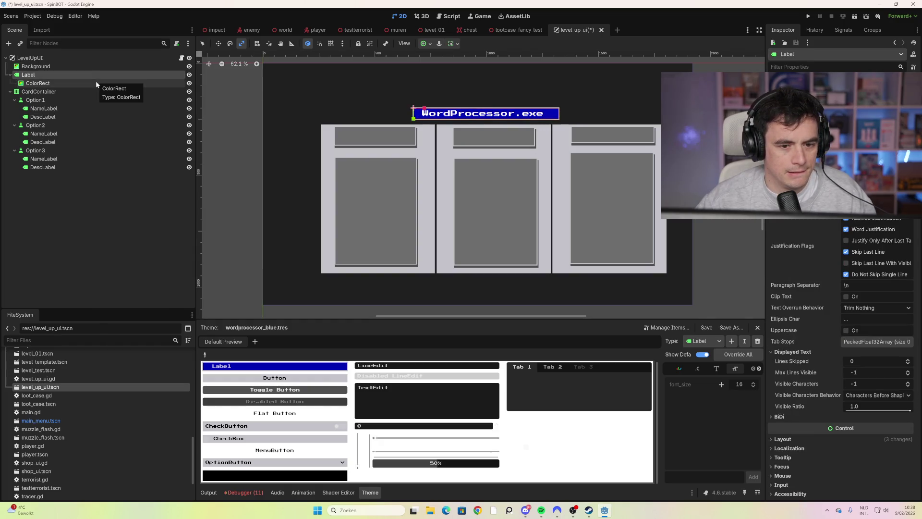
left_click(96, 81)
left_click(88, 77)
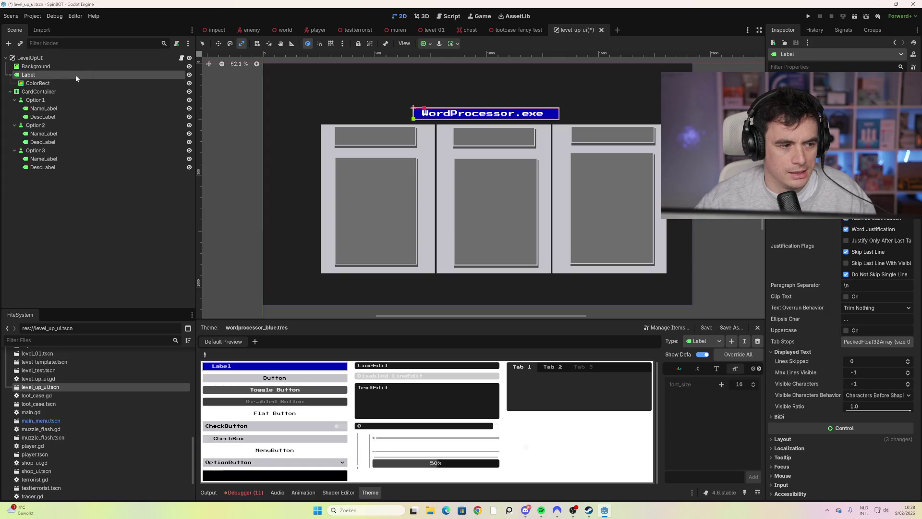
left_click(120, 58)
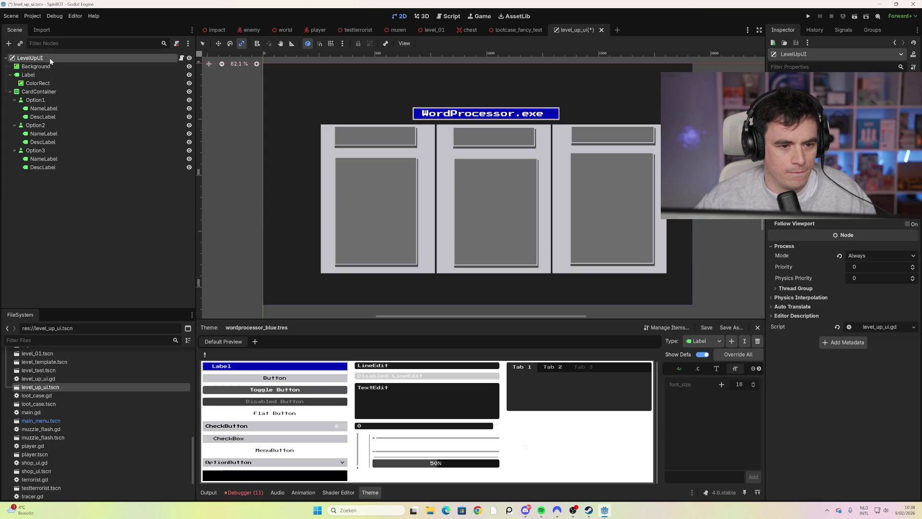
left_click(67, 75)
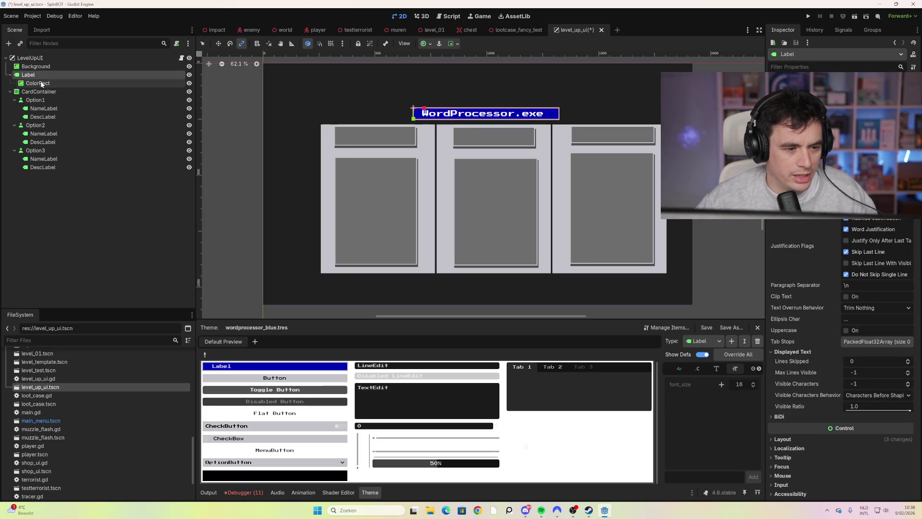
left_click(41, 83)
left_click(34, 75)
right_click(43, 60)
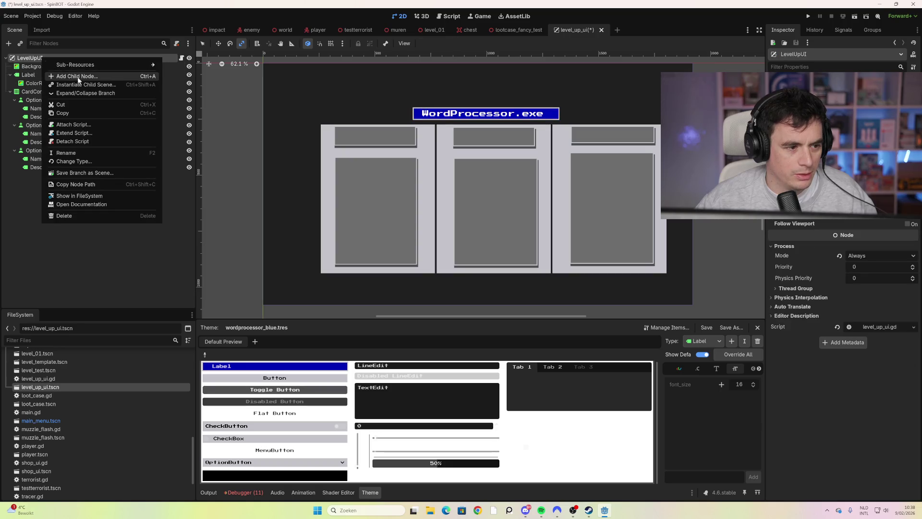
left_click(54, 65)
type("contain")
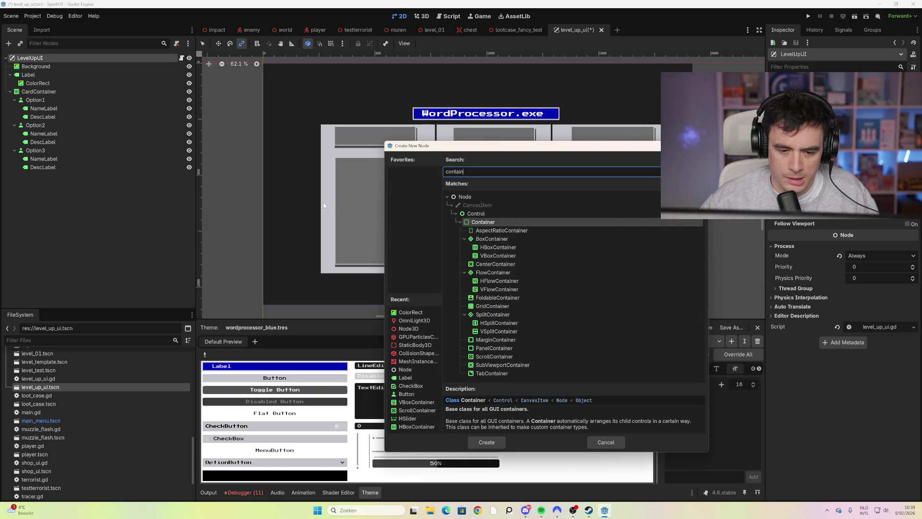
key("Escape")
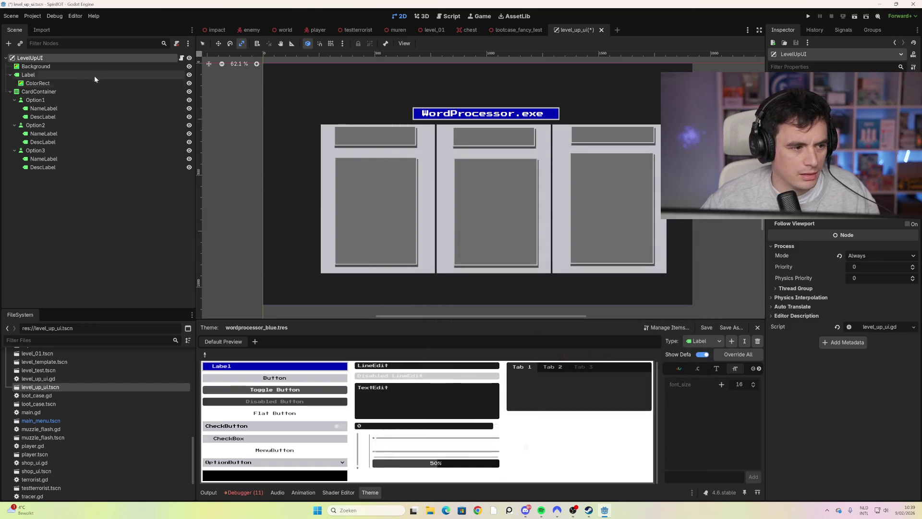
left_click(89, 83)
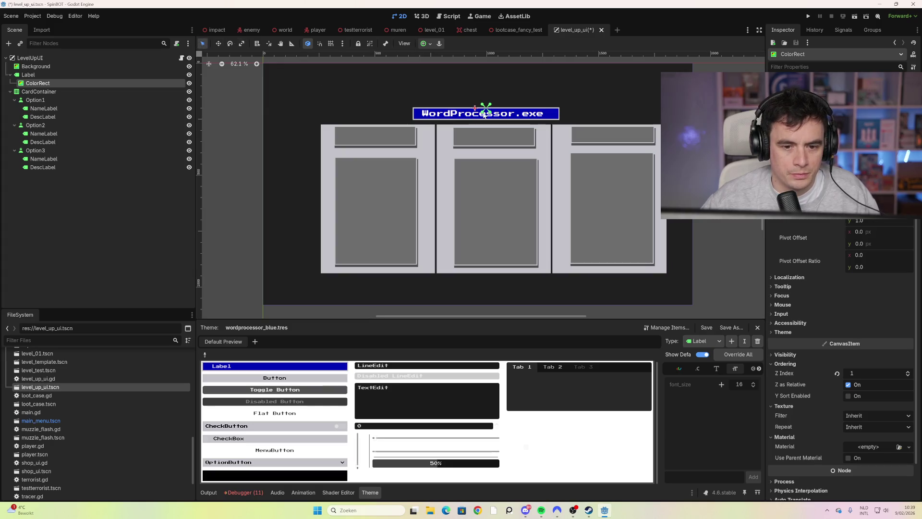
Stretch the ColorRect over the title and past all three cards on every side.
left_click(120, 74)
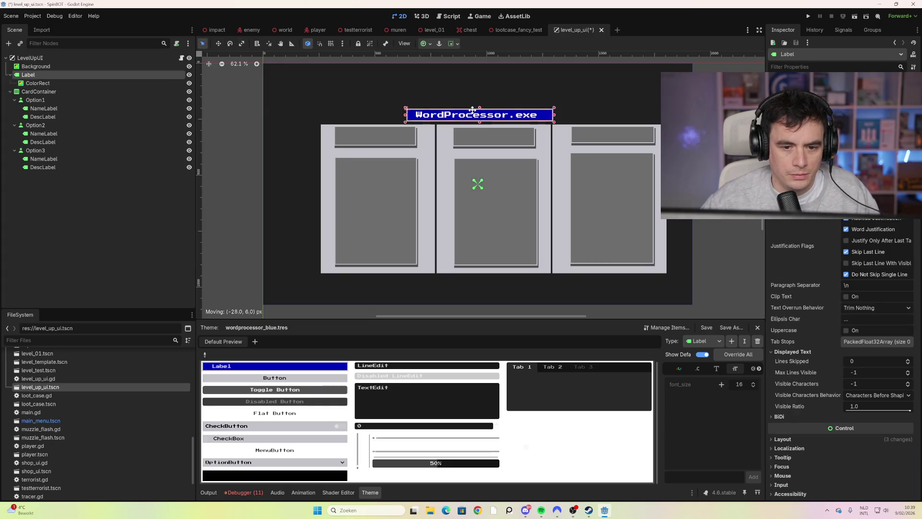
left_click(120, 83)
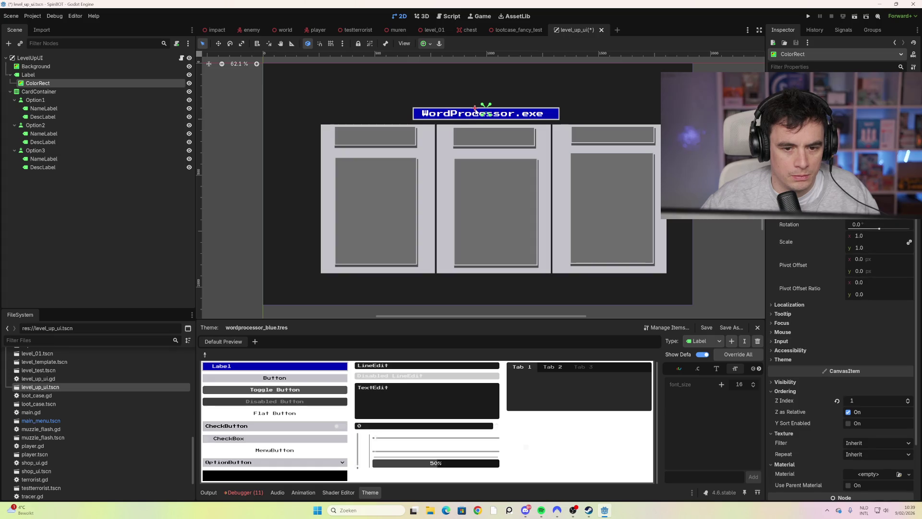
mouse_move(415, 111)
left_mouse_down()
mouse_move(417, 157)
mouse_move(420, 140)
left_mouse_up()
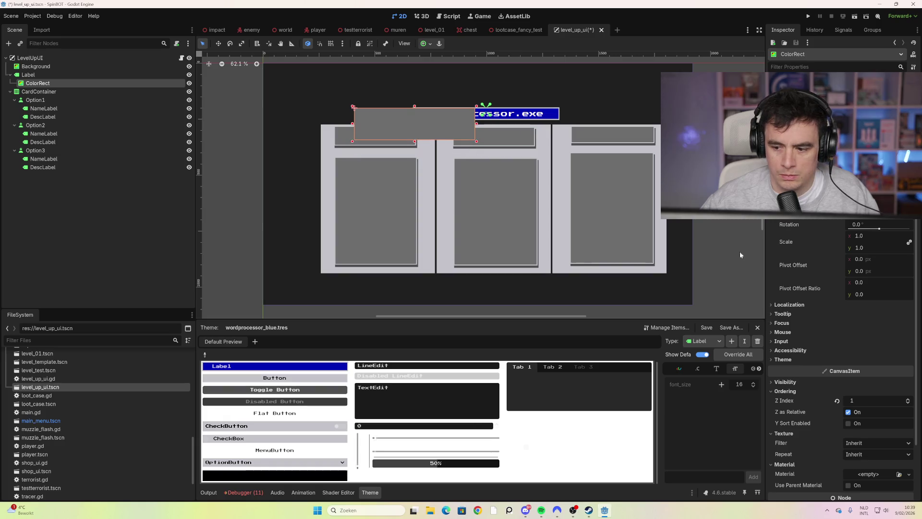
left_click(910, 405)
left_click(910, 405)
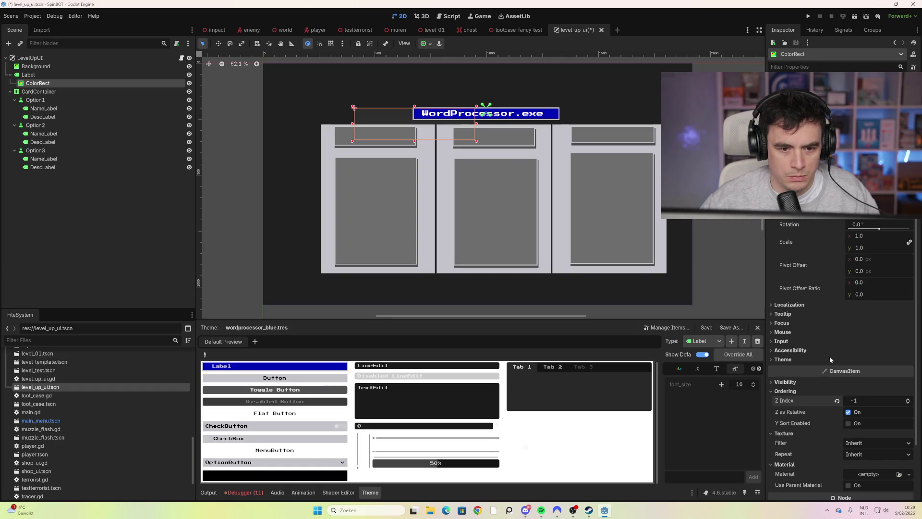
left_click_drag(477, 142, 669, 159)
left_click_drag(353, 161, 311, 162)
left_click_drag(493, 163, 504, 283)
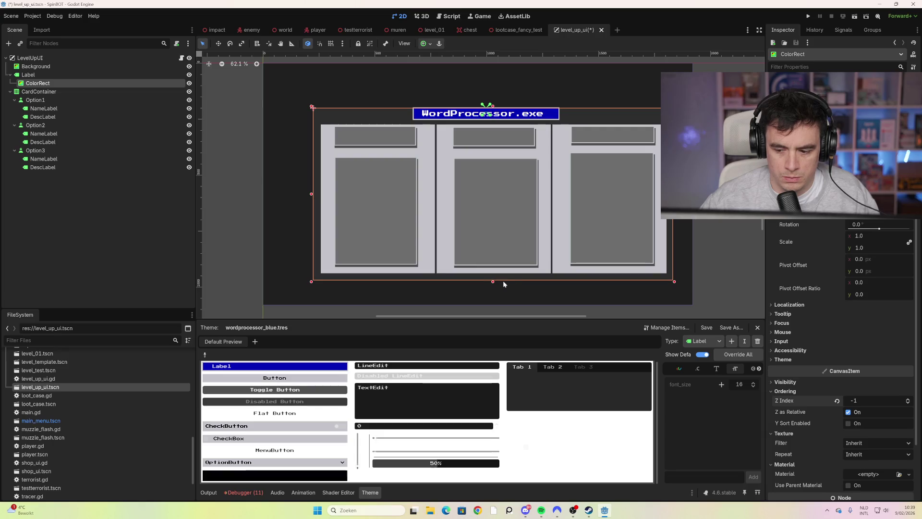
Put the ColorRect at Z Index -1, raise its top edge slightly, and save the scene.
left_click(908, 399)
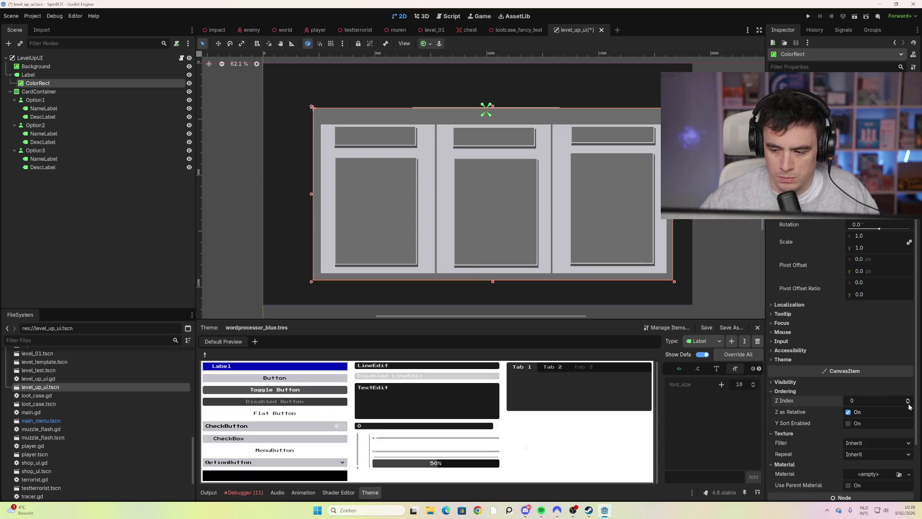
left_click(908, 403)
left_click_drag(494, 107, 493, 102)
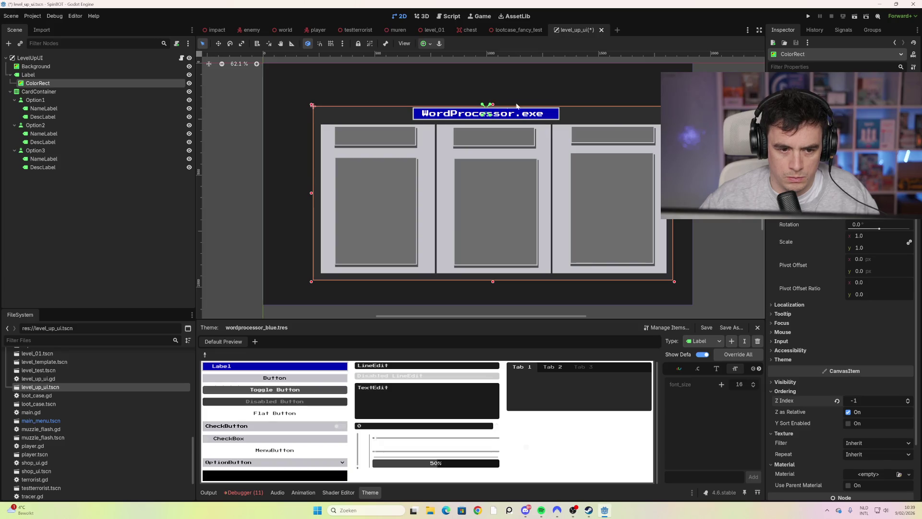
key("Escape")
key("ctrl+s")
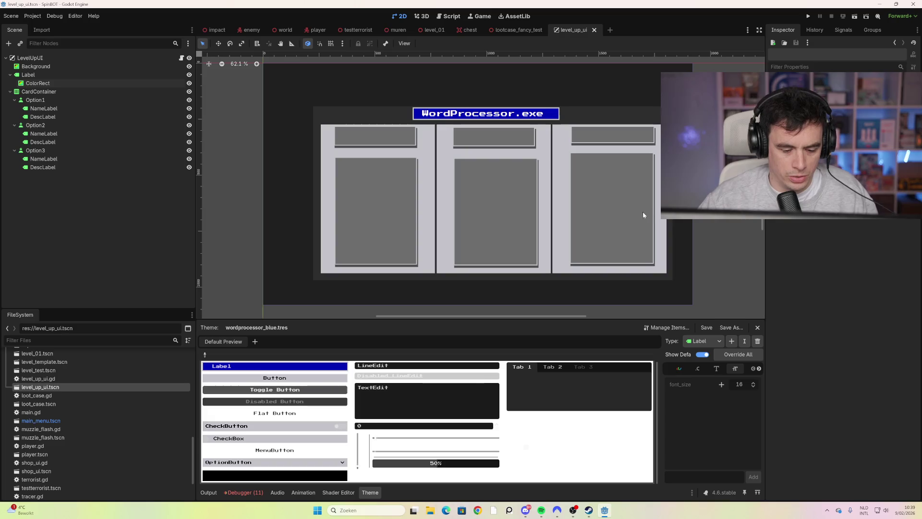
Launch the game with F5, start a run, and shoot the enemies to the north.
key("F5")
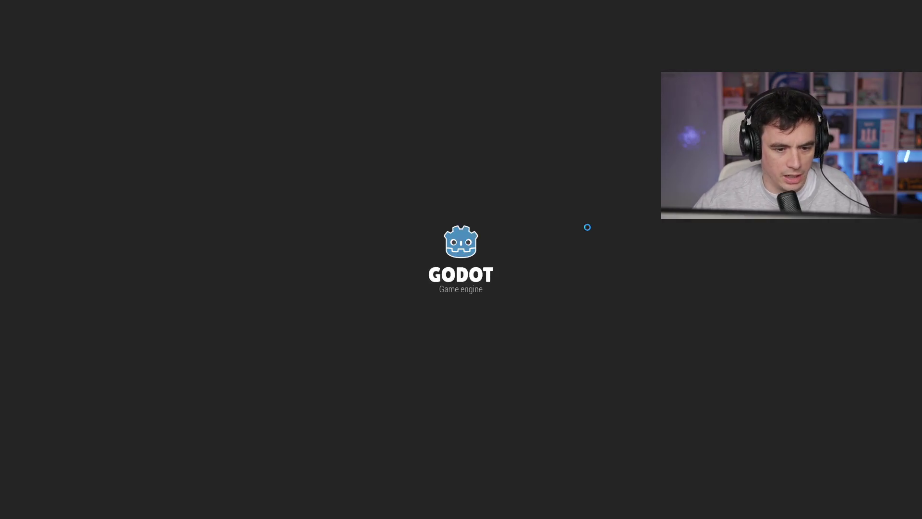
left_click(461, 473)
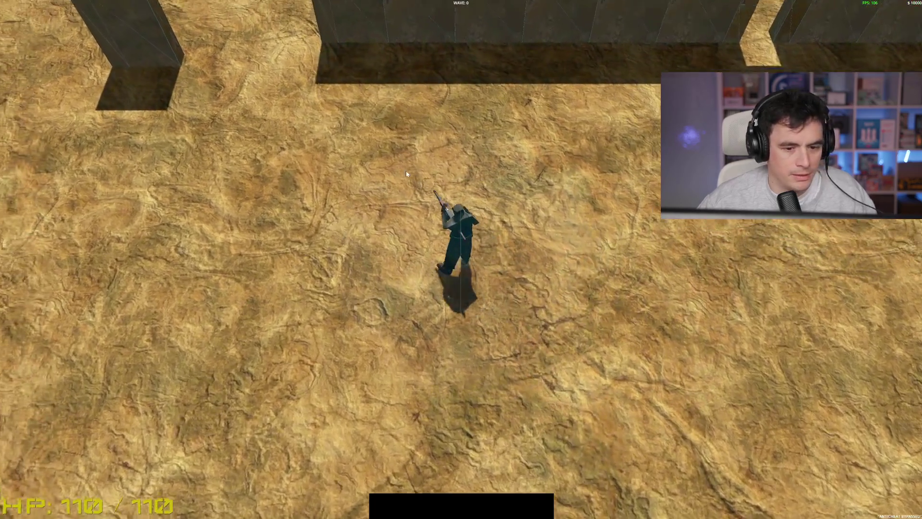
key("w")
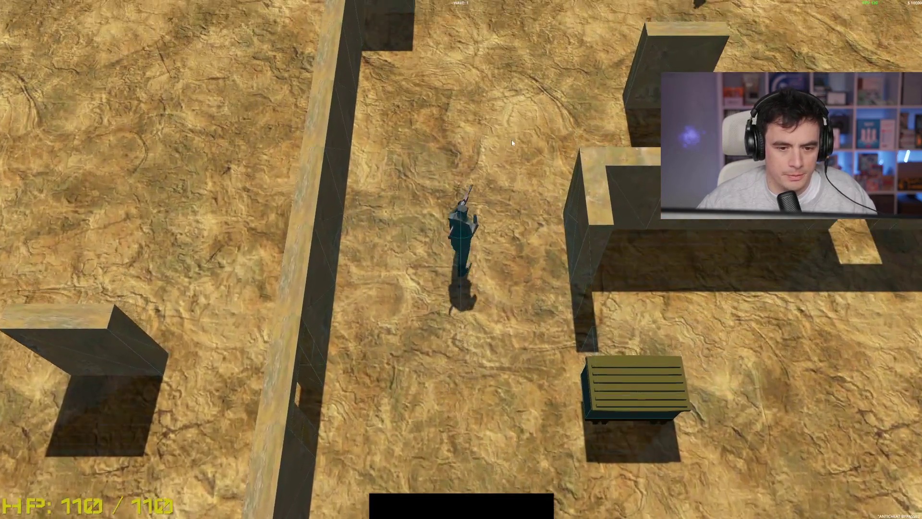
key("w")
left_click(550, 116)
left_click(543, 50)
left_click(543, 50)
key("w")
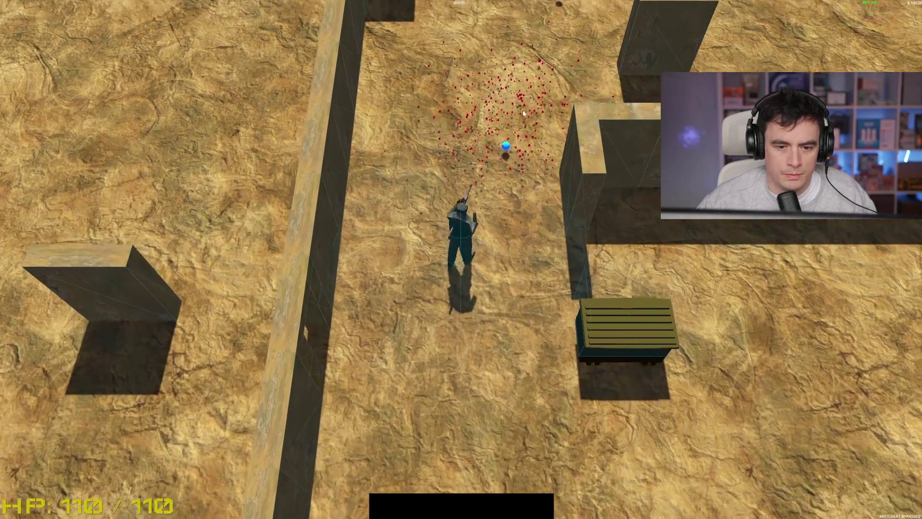
key("w")
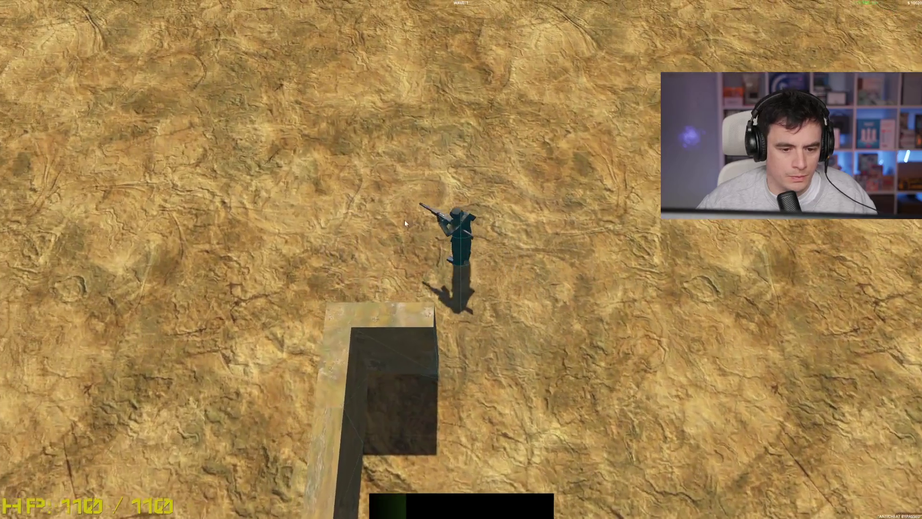
Circle the lobby, shoot the enemy near the crate, and return beside it.
key("s")
key("a")
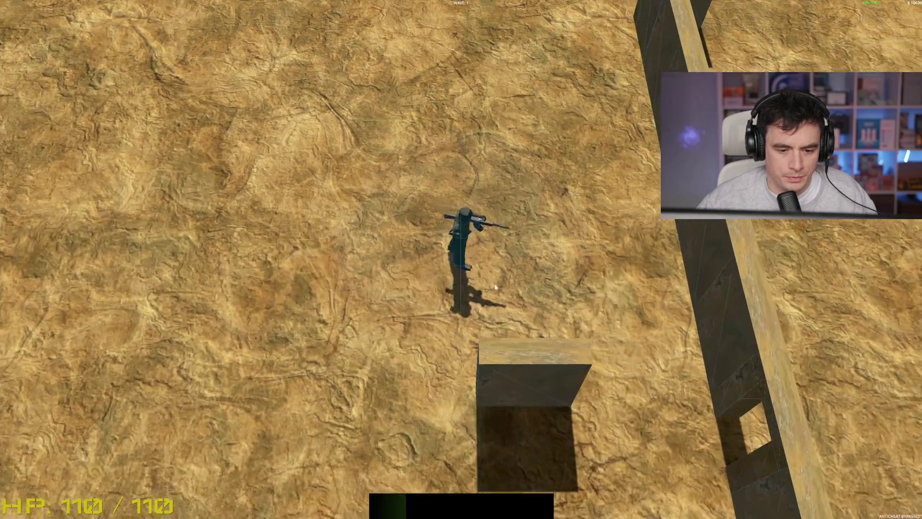
key("s")
key("d")
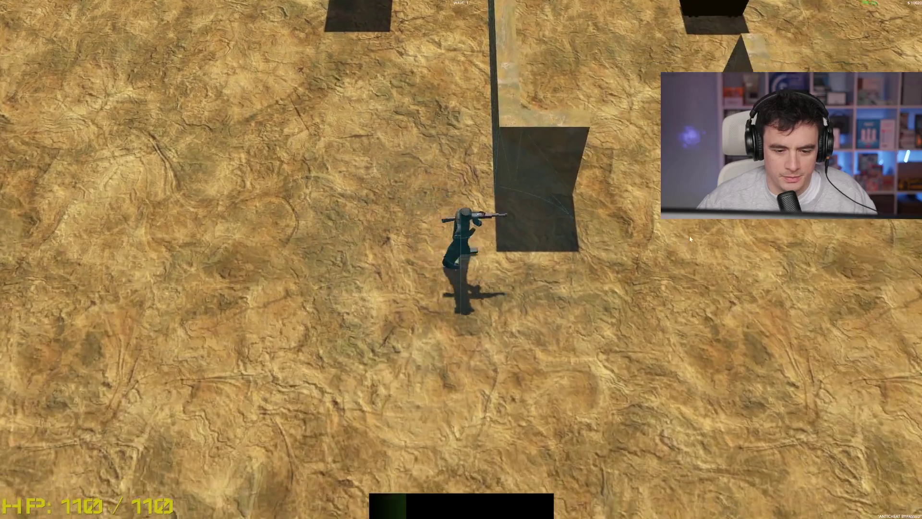
key("w")
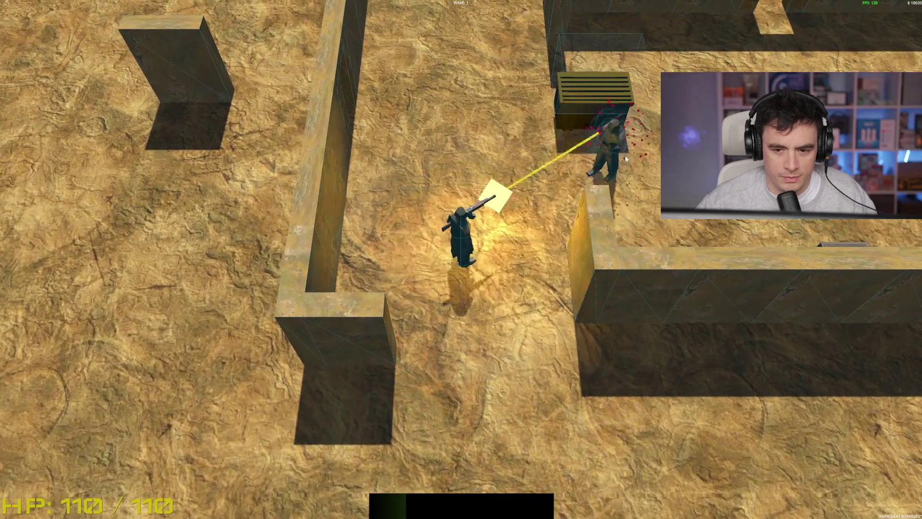
left_click(533, 139)
key("s")
key("w")
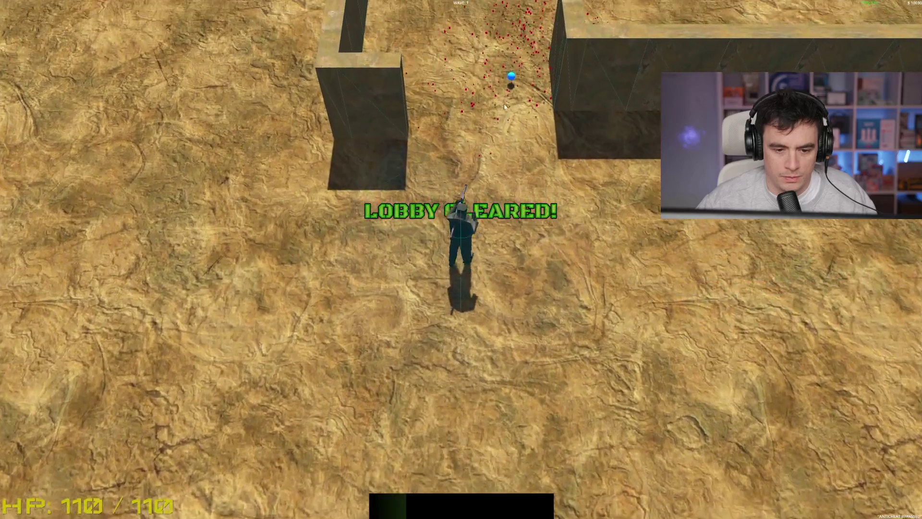
key("w")
key("s")
Open the loot crate, collect its reward, and head up the wall.
key("e")
key("space")
key("w")
key("a")
key("w")
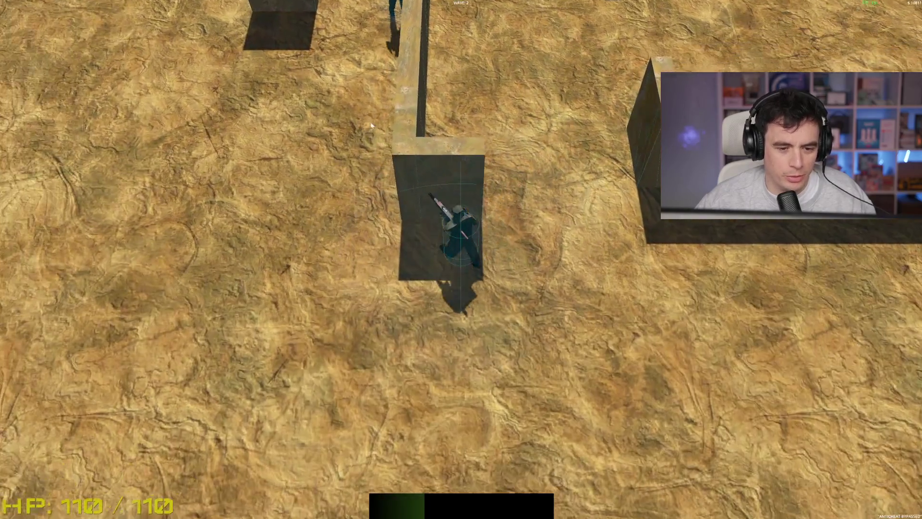
key("a")
key("s")
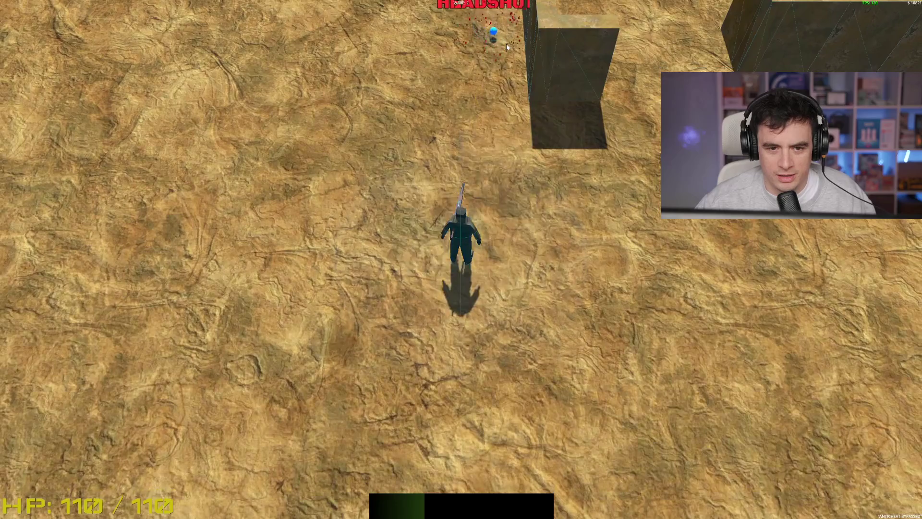
Strafe and fire at the northern enemies, then move north past the wall corner.
left_click(506, 44)
key("w")
left_click(487, 82)
key("s")
left_click(531, 82)
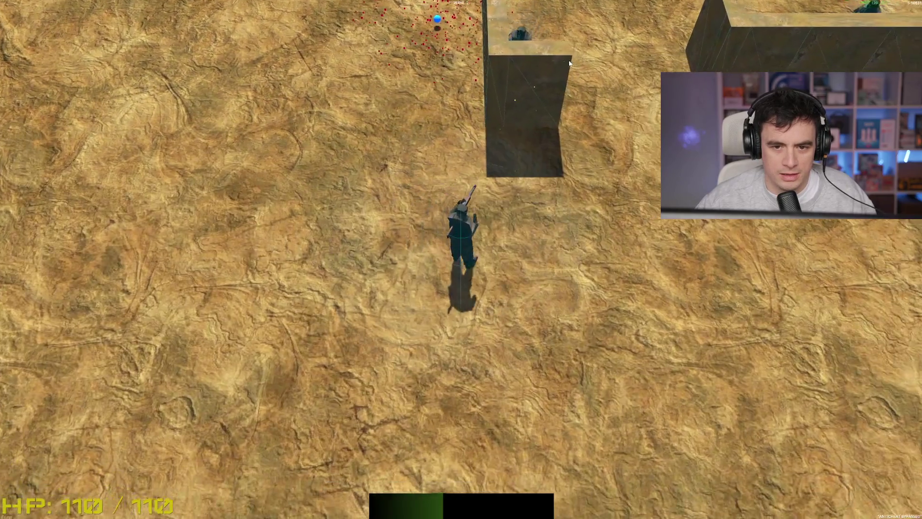
key("d")
left_click(336, 105)
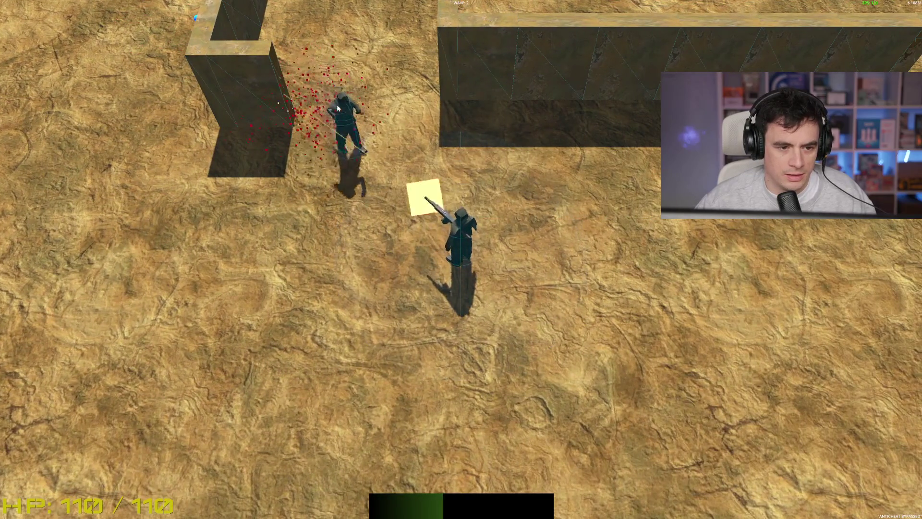
key("a")
key("w")
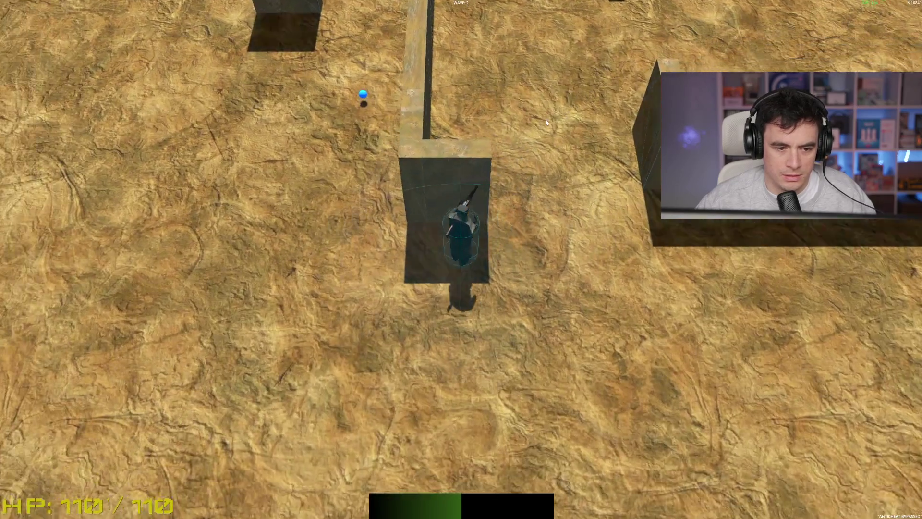
key("a")
key("w")
key("d")
key("w")
key("w")
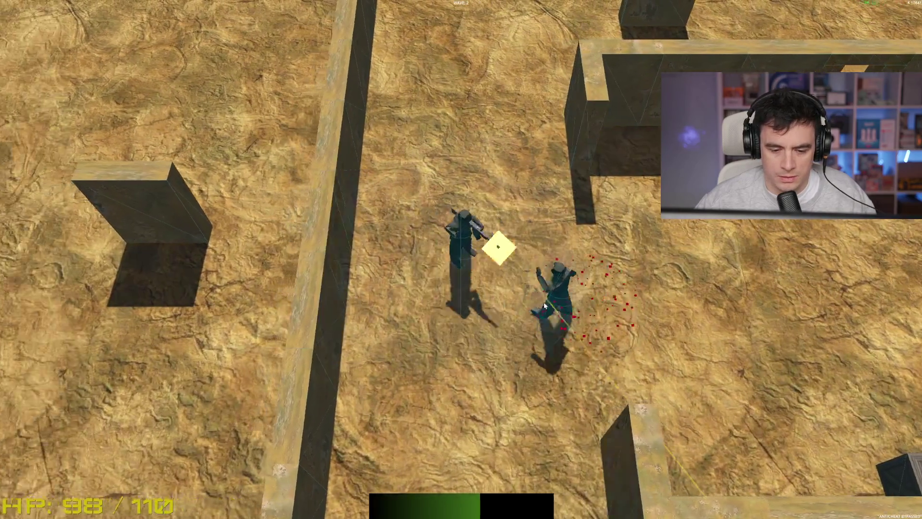
Shoot the enemies below and to the right to clear the last lobby enemy.
left_click(544, 379)
key("s")
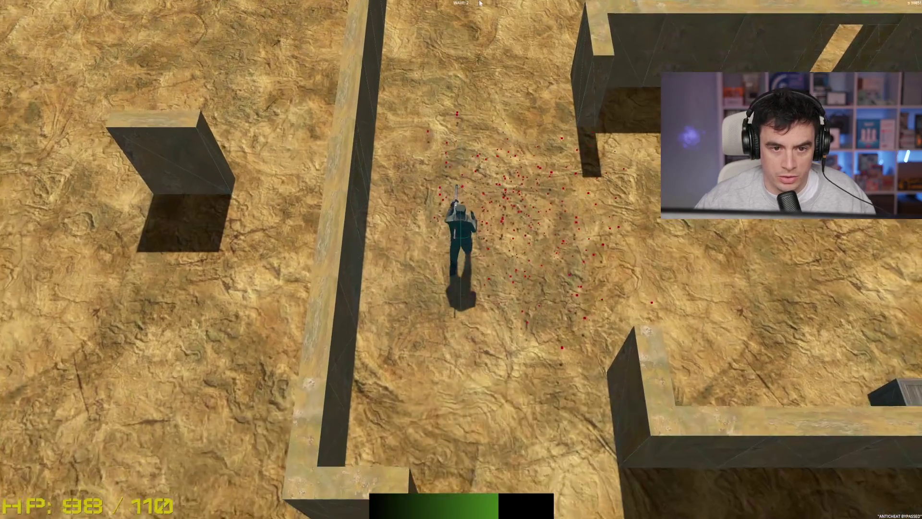
key("w")
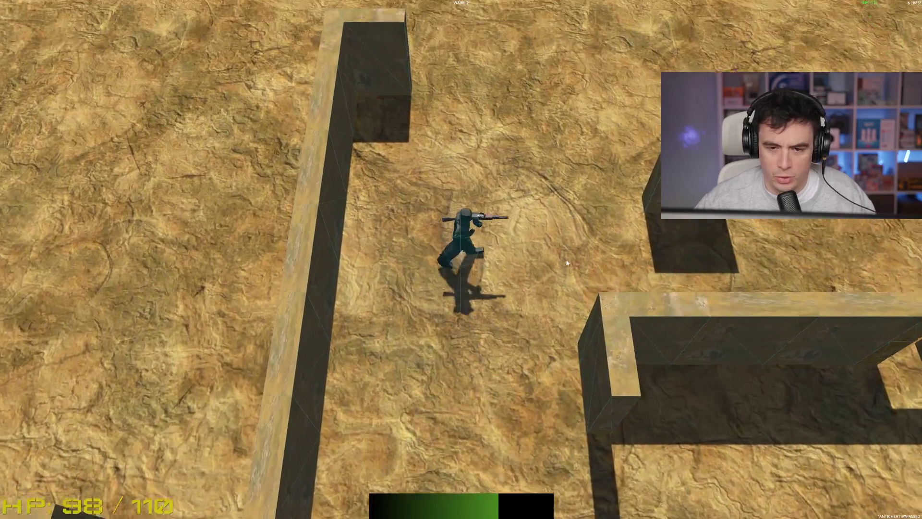
key("w")
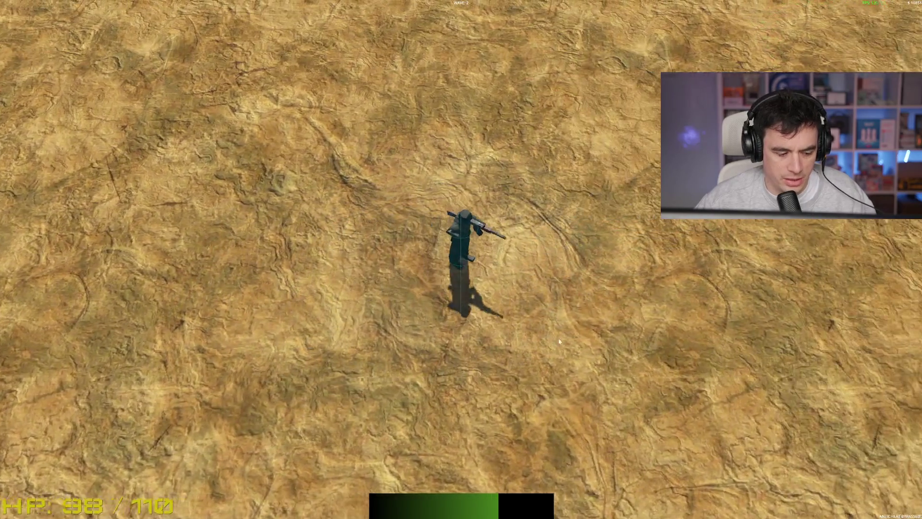
key("s")
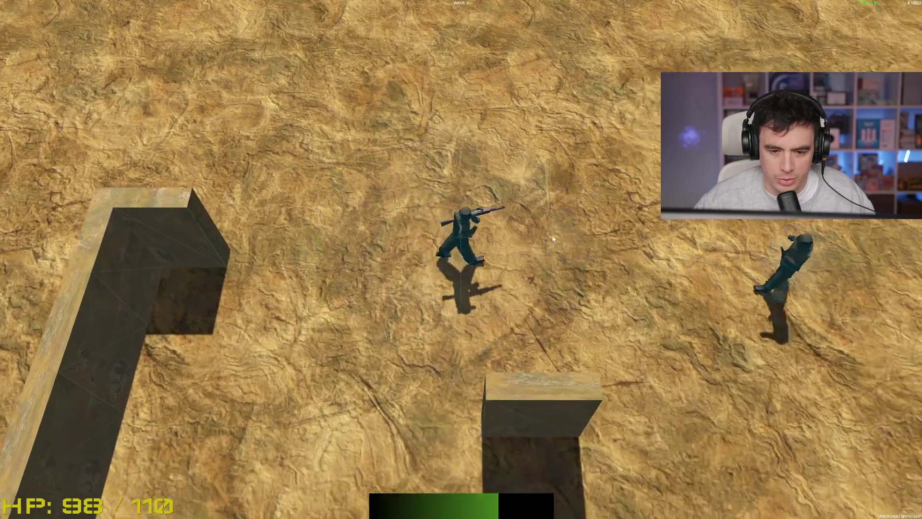
left_click(714, 310)
key("w")
key("a")
left_click(683, 345)
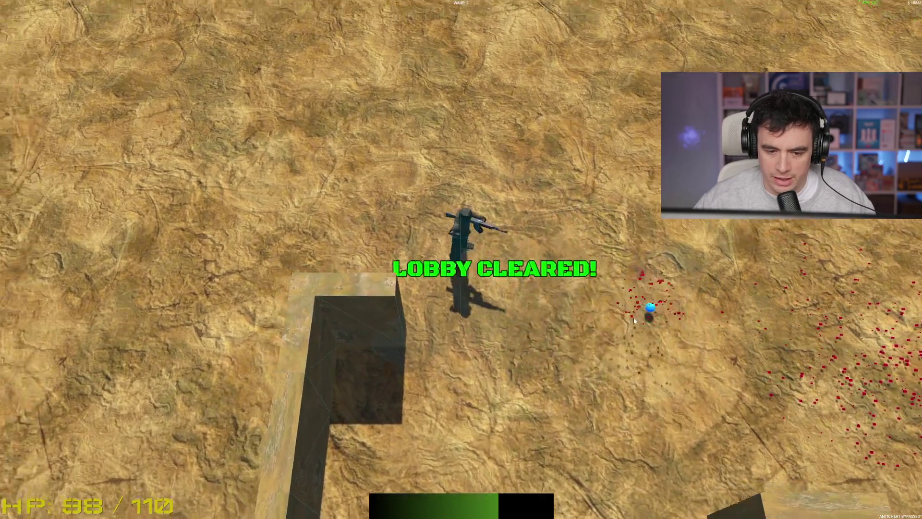
key("d")
key("s")
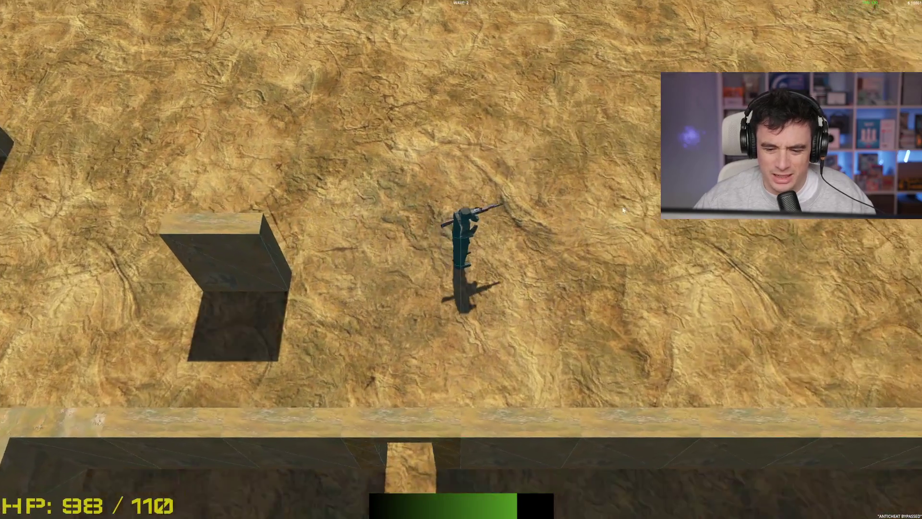
Fight off the wave 3 enemies between the walls until the wave ends.
key("w")
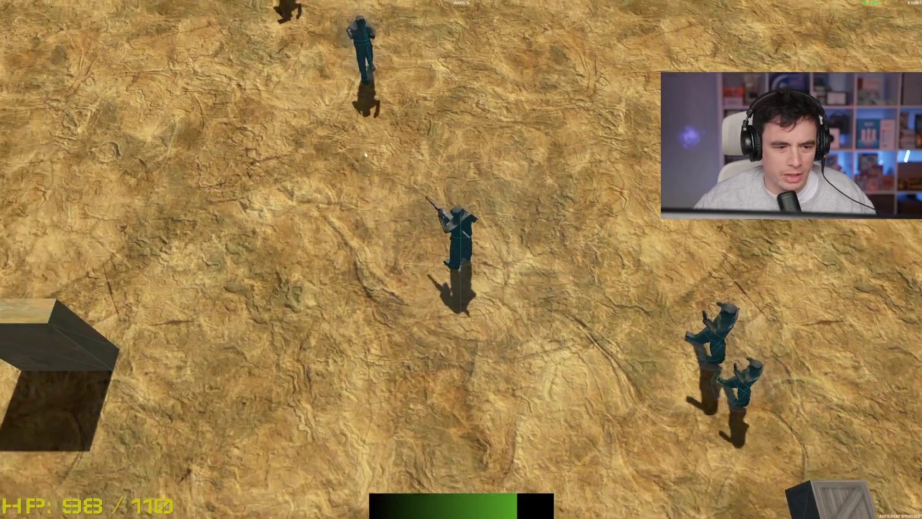
left_click(539, 129)
key("a")
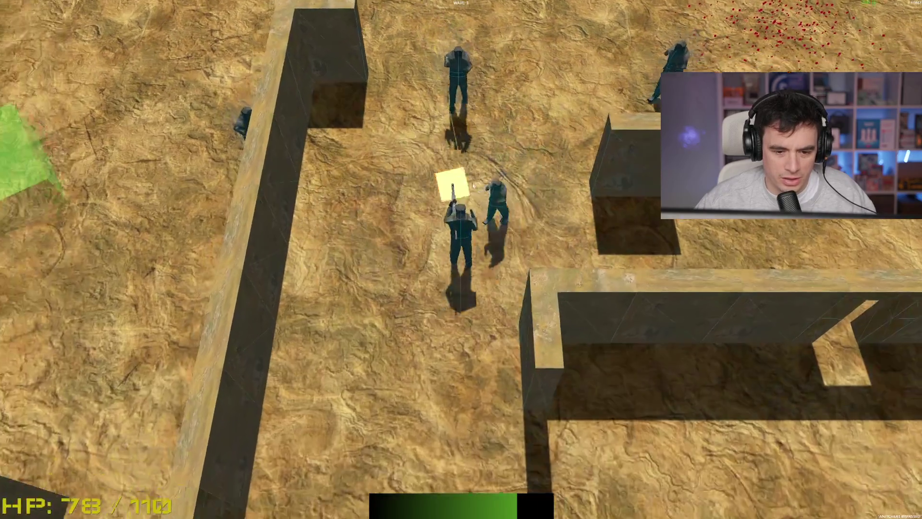
left_click(497, 220)
key("s")
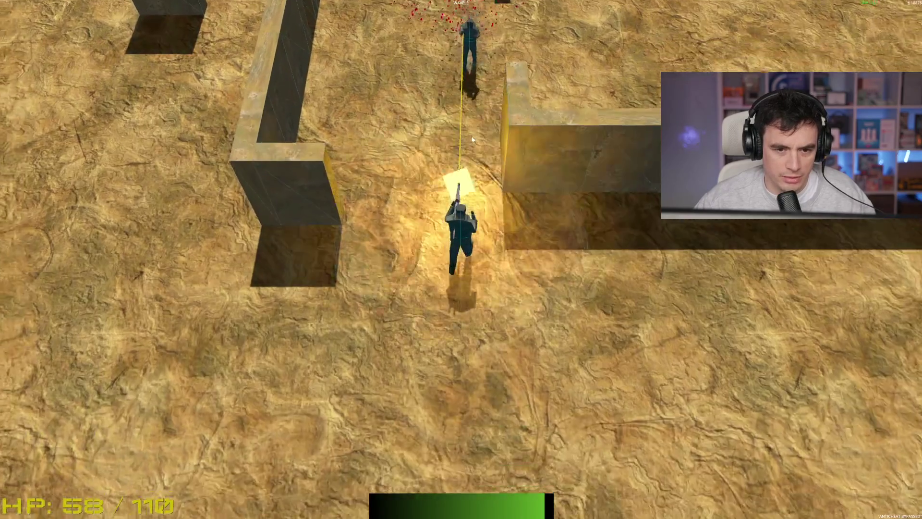
left_click(469, 114)
key("w")
left_click(477, 78)
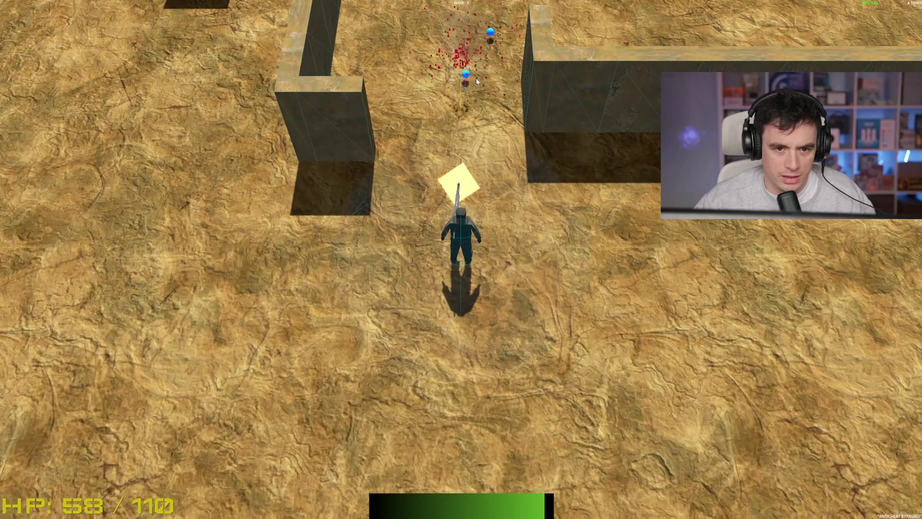
key("w")
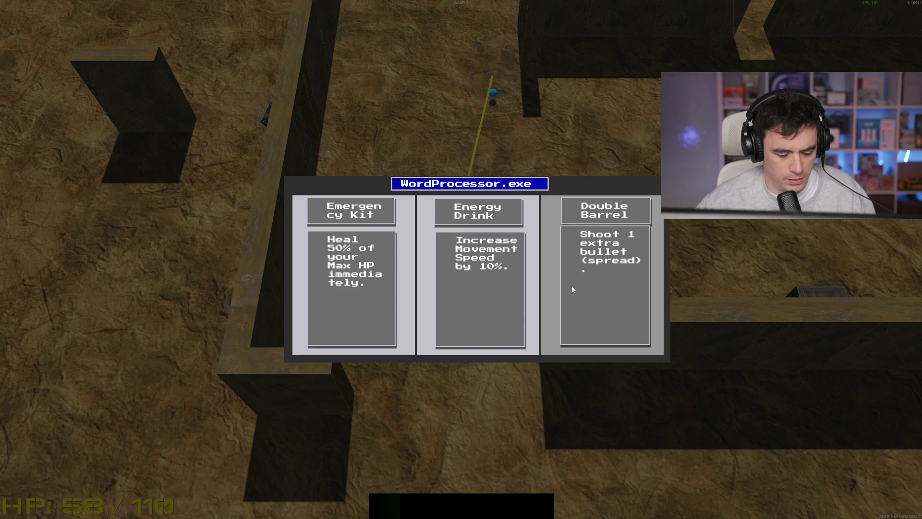
Pick the Energy Drink card and stop the running game with F8.
left_click(531, 299)
key("F8")
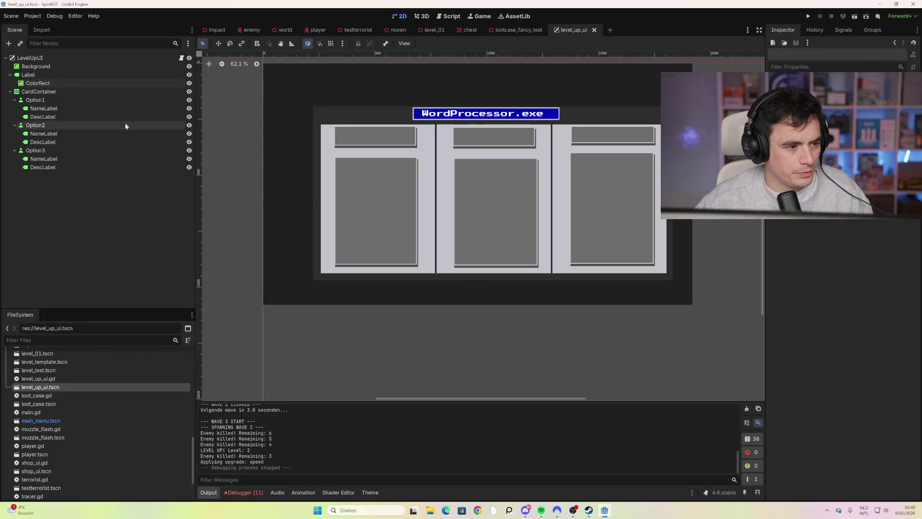
Inspect the ColorRect's colour in its colour picker, then close it.
left_click(97, 84)
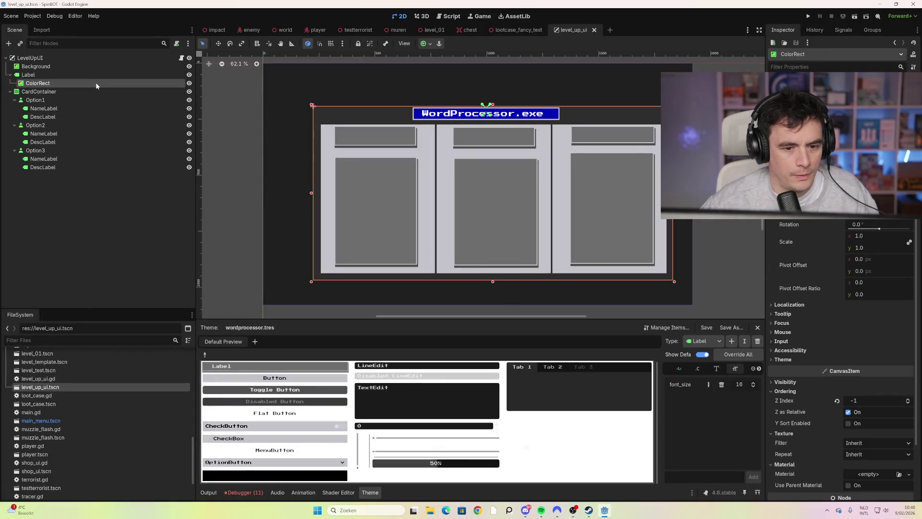
scroll(840, 360, "up", 3)
left_click(879, 89)
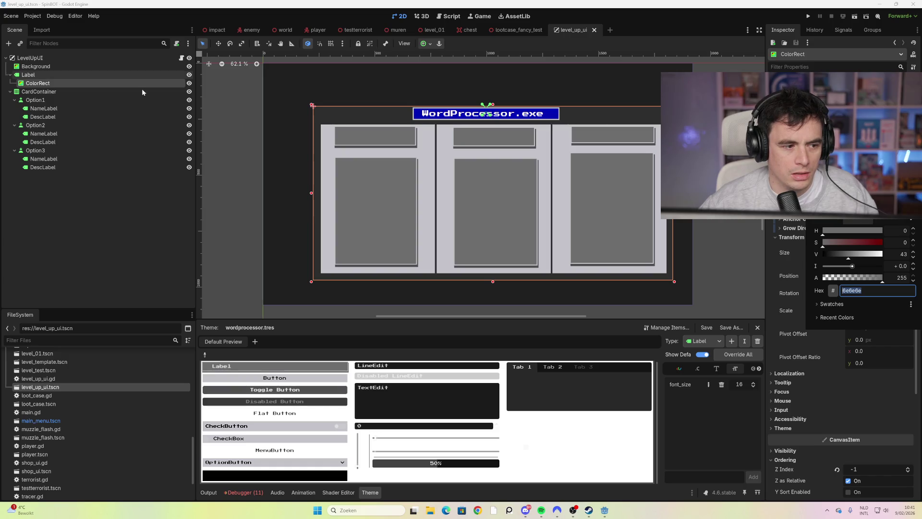
left_click(123, 93)
left_click(113, 92)
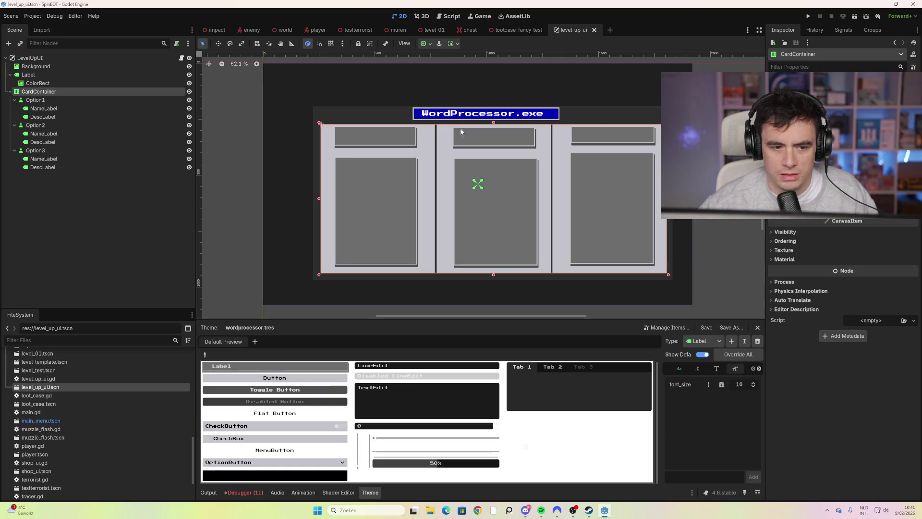
Set the Background node's Ordering Z Index to -2 and save the scene.
left_click(55, 68)
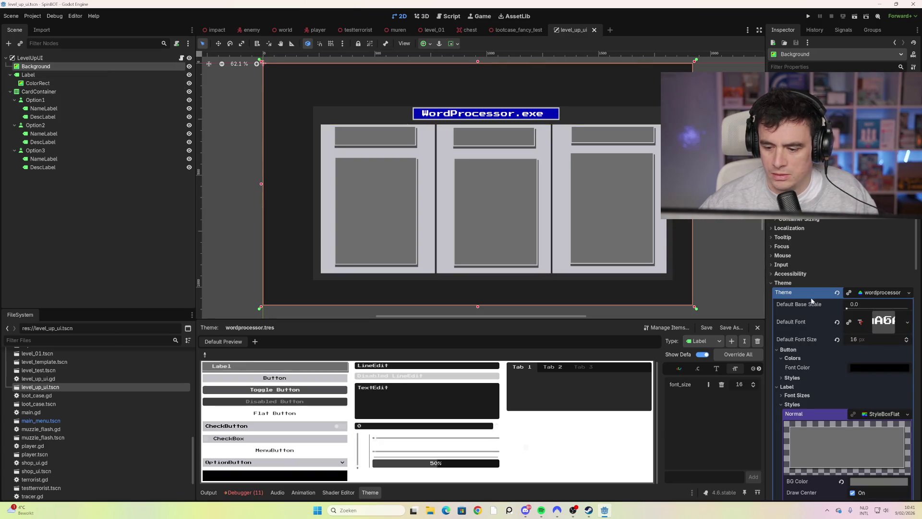
scroll(835, 238, "down", 5)
scroll(859, 278, "down", 5)
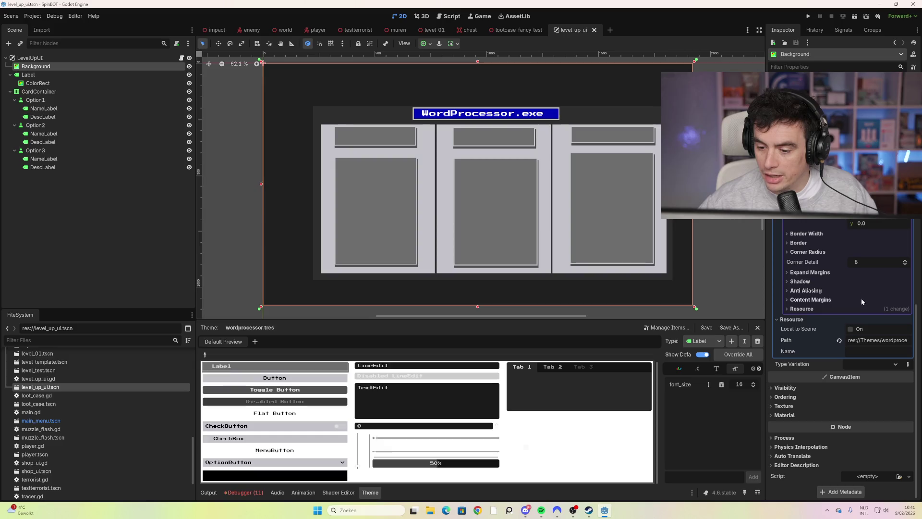
left_click(807, 396)
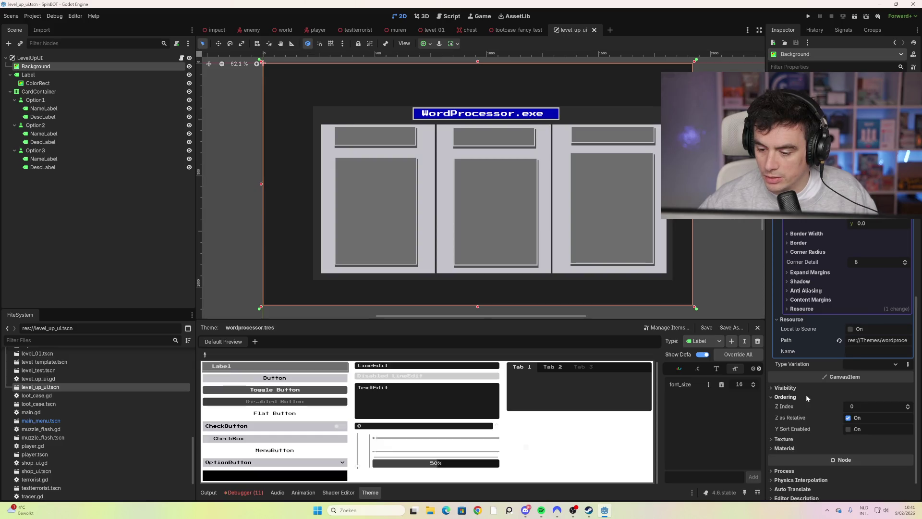
left_click(908, 409)
left_click(908, 409)
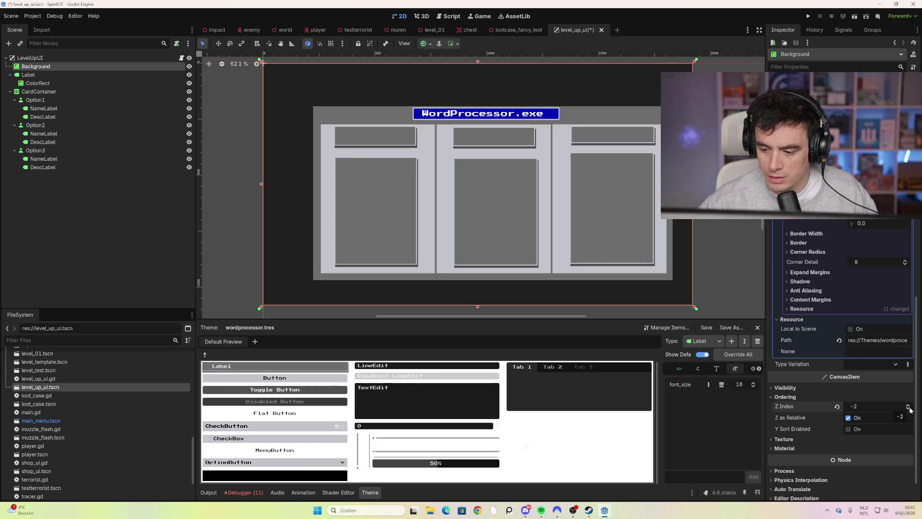
key("Escape")
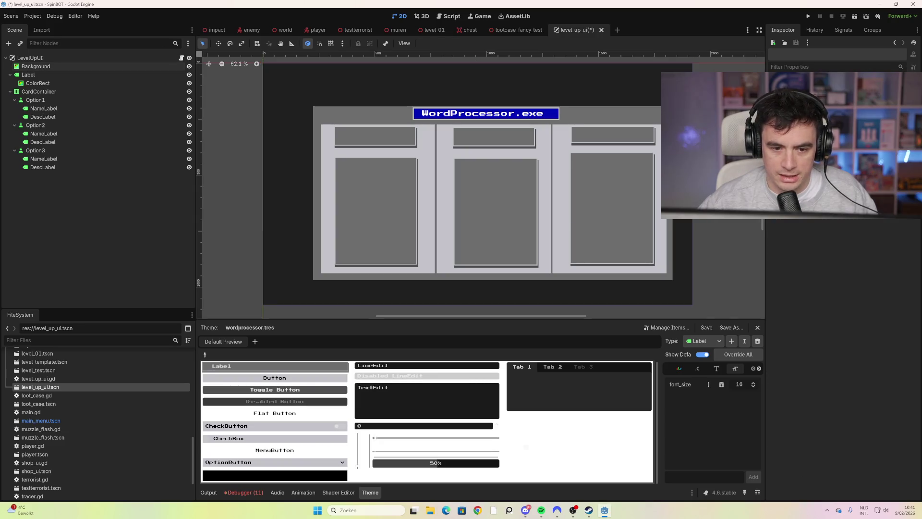
key("ctrl+s")
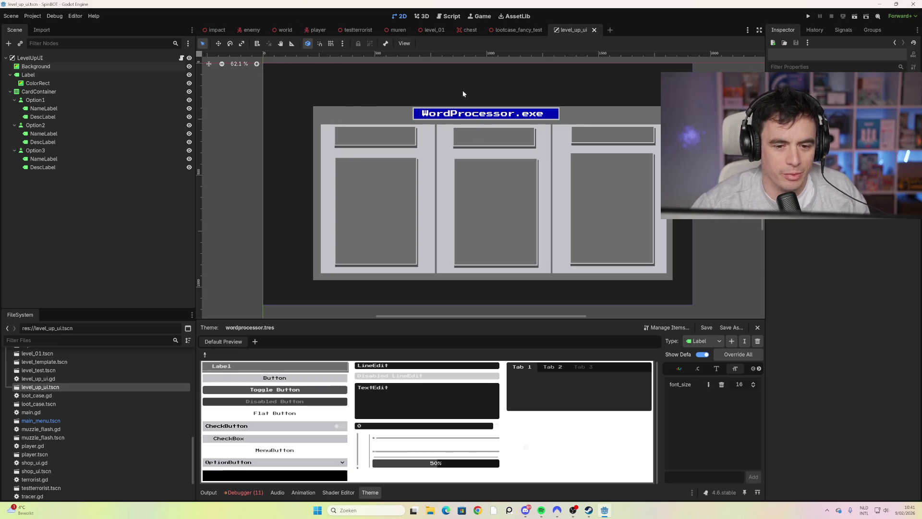
mouse_move(522, 32)
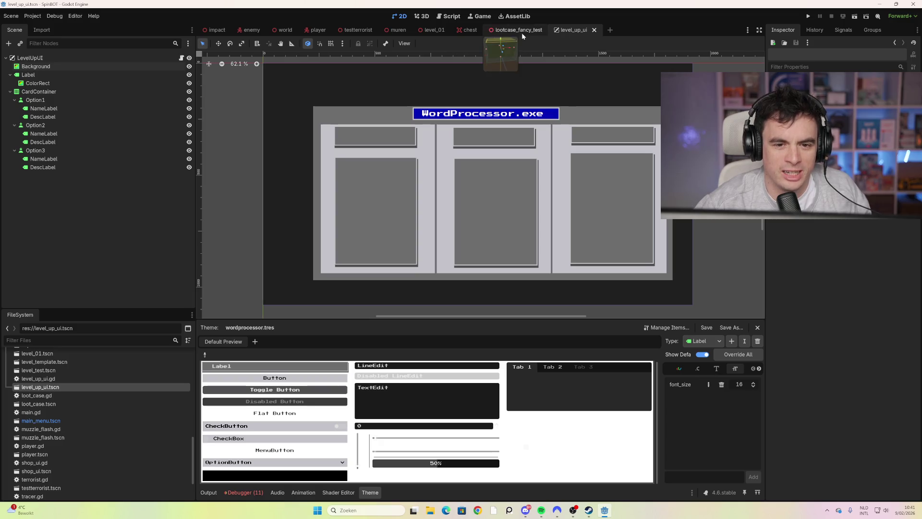
mouse_move(276, 36)
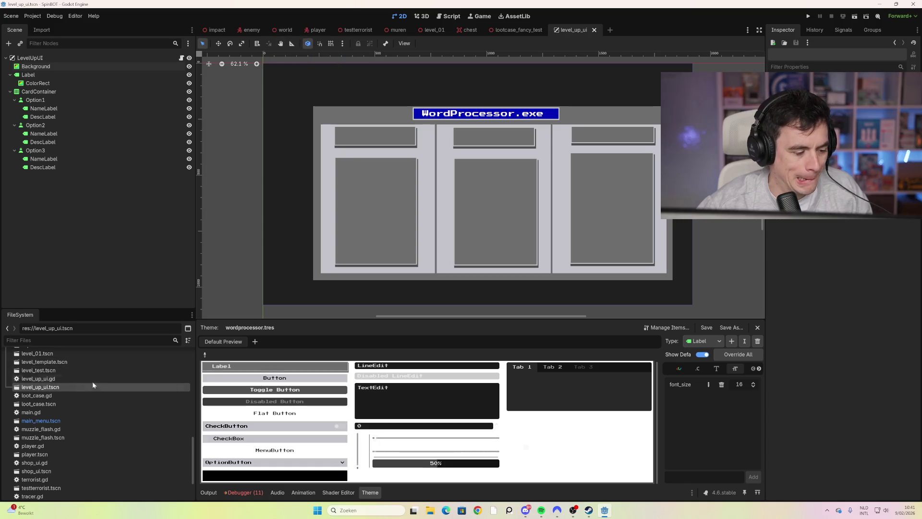
scroll(63, 410, "down", 1)
Open the main_menu scene from the FileSystem dock.
double_click(70, 403)
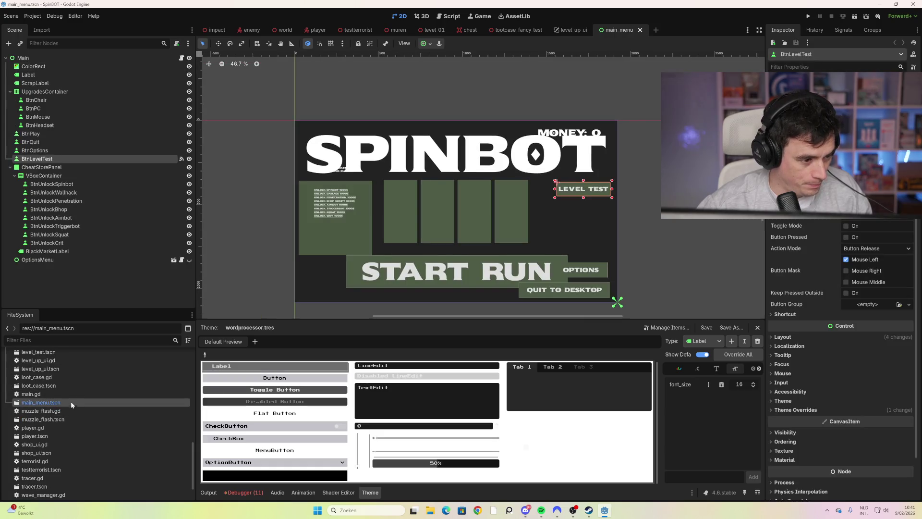
scroll(90, 399, "down", 2)
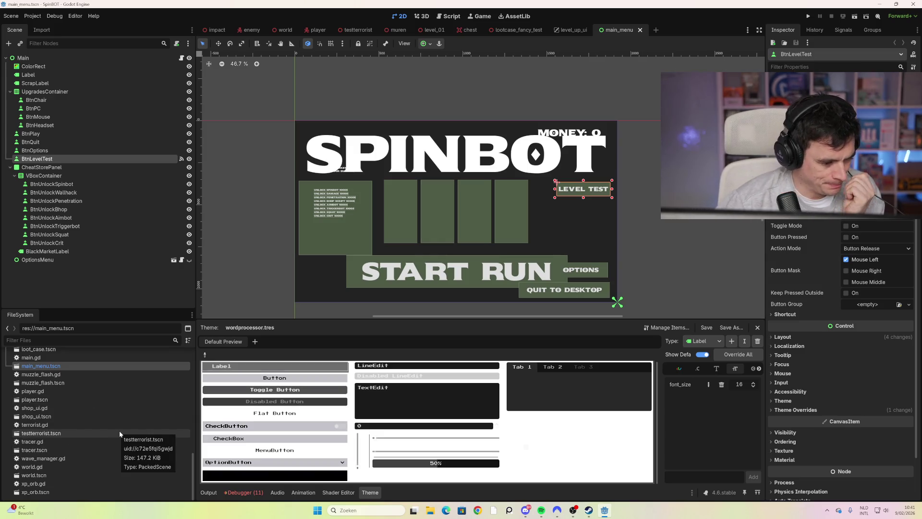
scroll(120, 425, "up", 10)
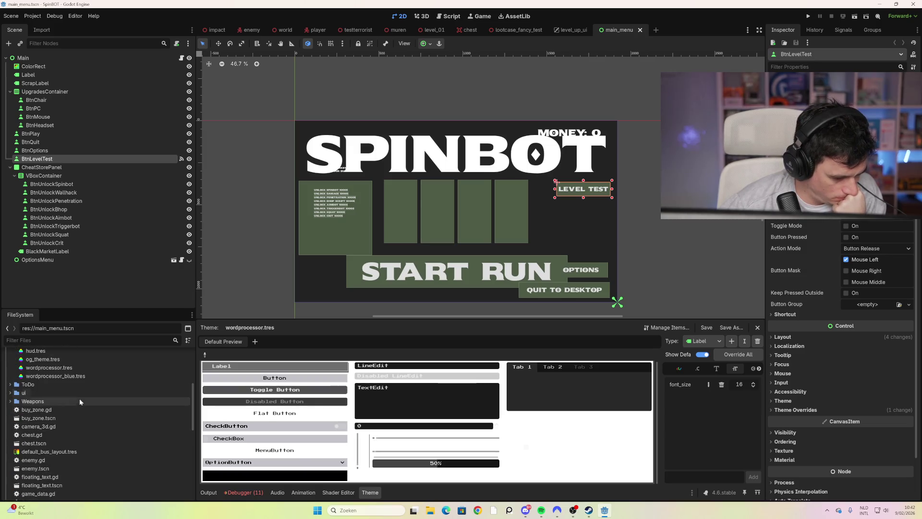
Scroll down the FileSystem dock and open level_01.tscn.
scroll(77, 414, "down", 1)
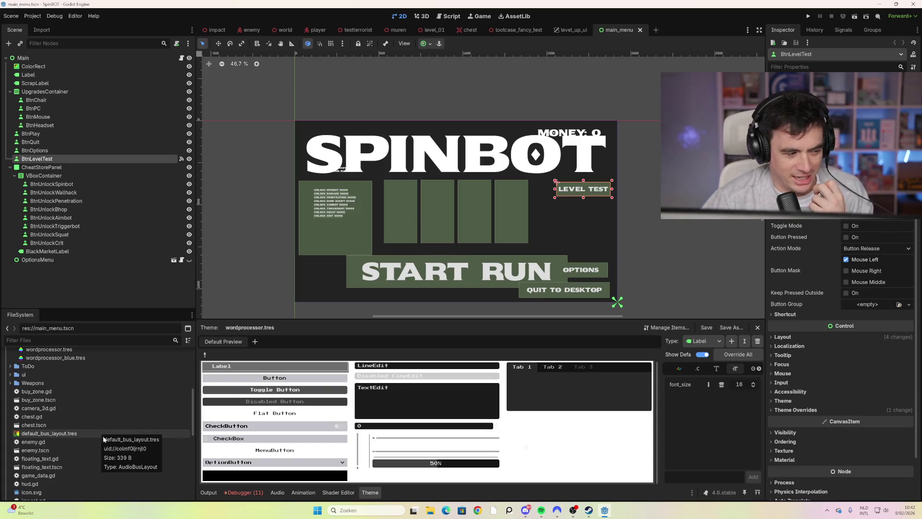
scroll(107, 436, "down", 2)
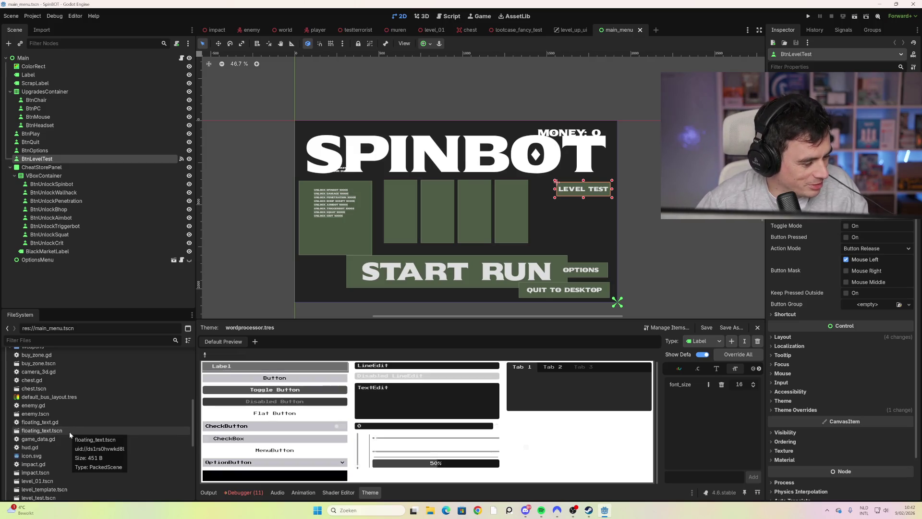
scroll(65, 436, "down", 2)
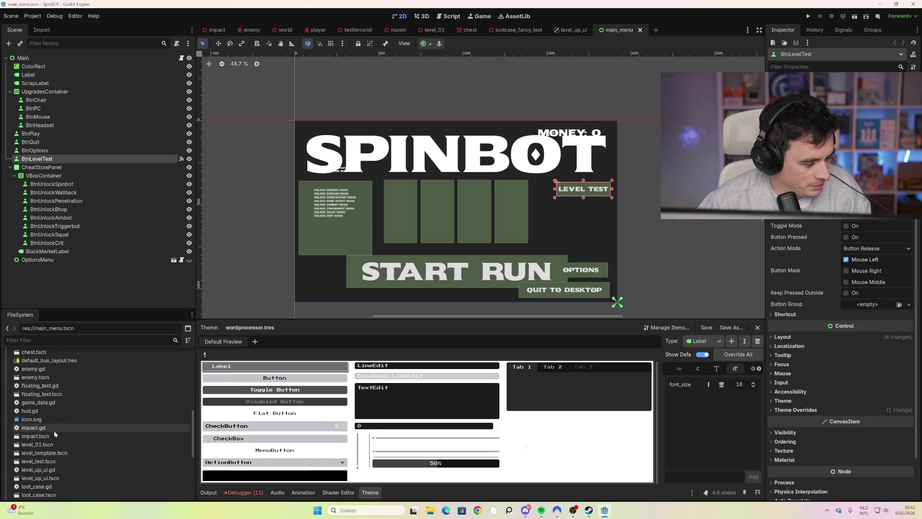
double_click(67, 445)
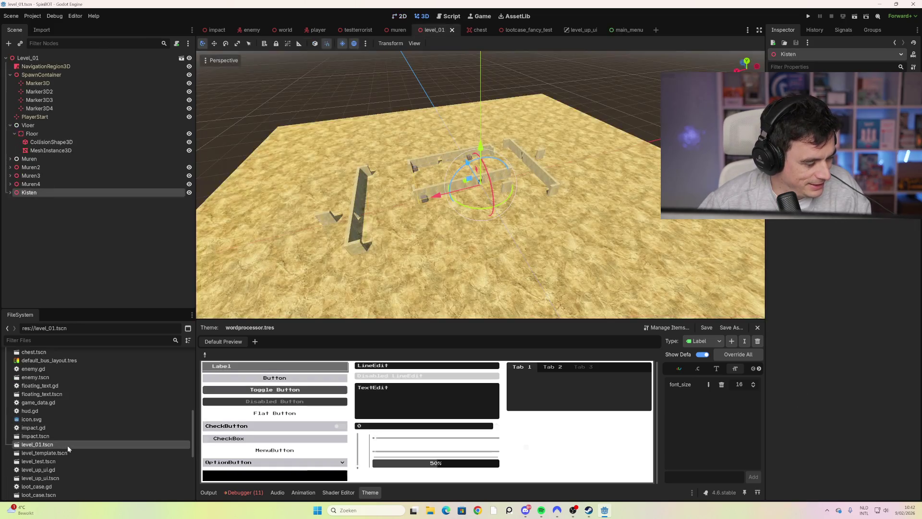
Switch to the world scene tab and show WaveLabel's CanvasItem Material settings.
left_click(276, 32)
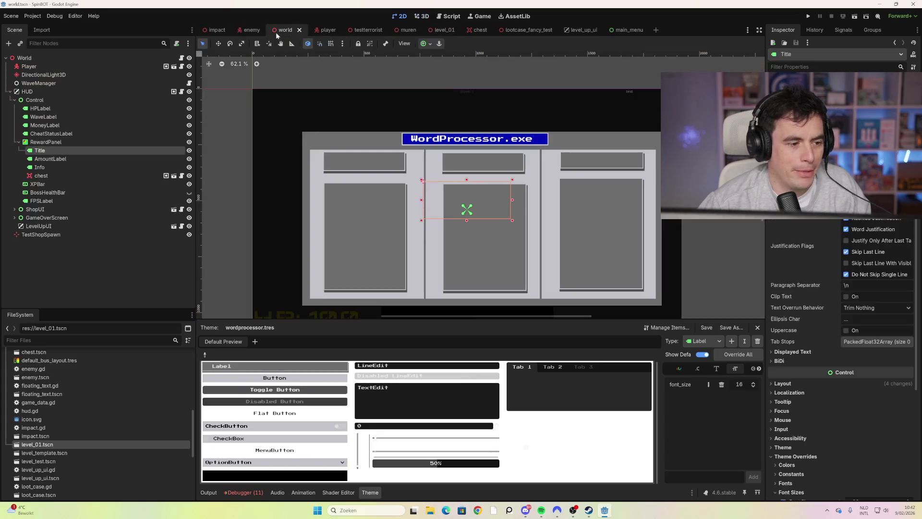
left_click(48, 227)
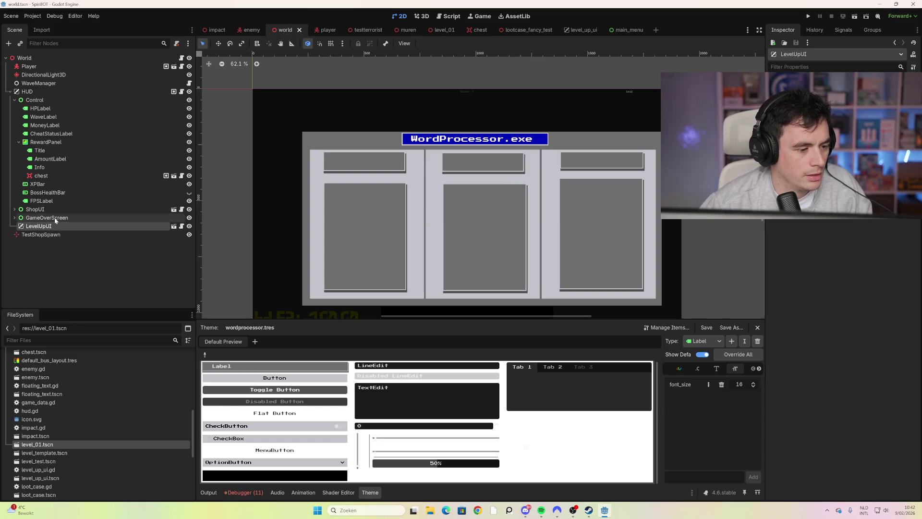
left_click(54, 118)
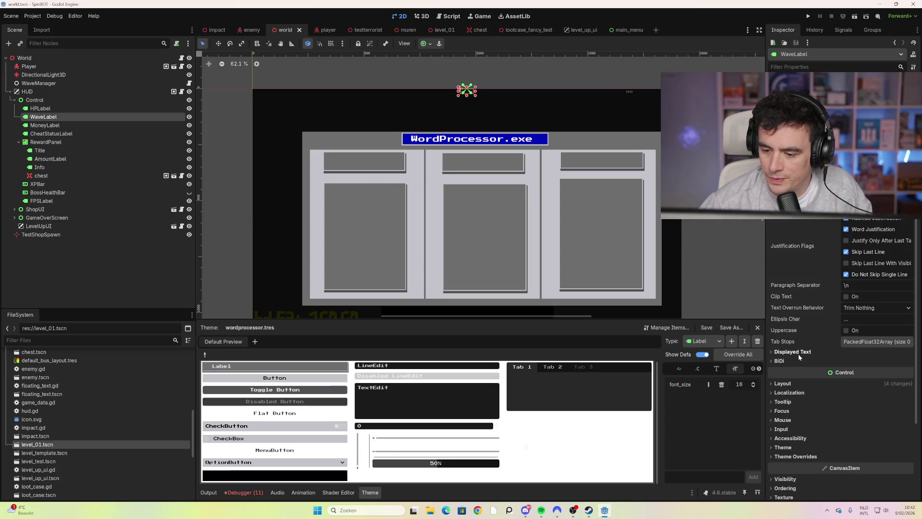
scroll(797, 356, "down", 3)
left_click(795, 417)
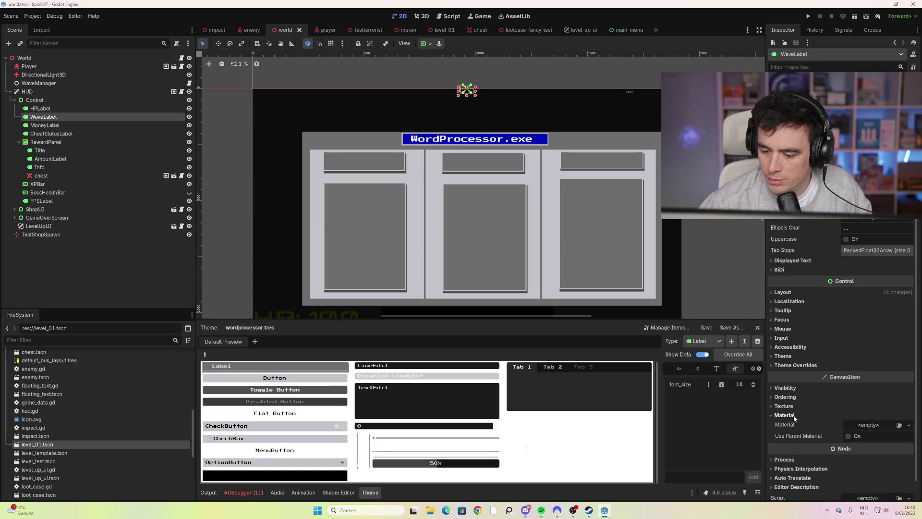
Try Quick Load for WaveLabel's material, then filter FileSystem by 'hud' to locate hud.tres.
left_click(909, 404)
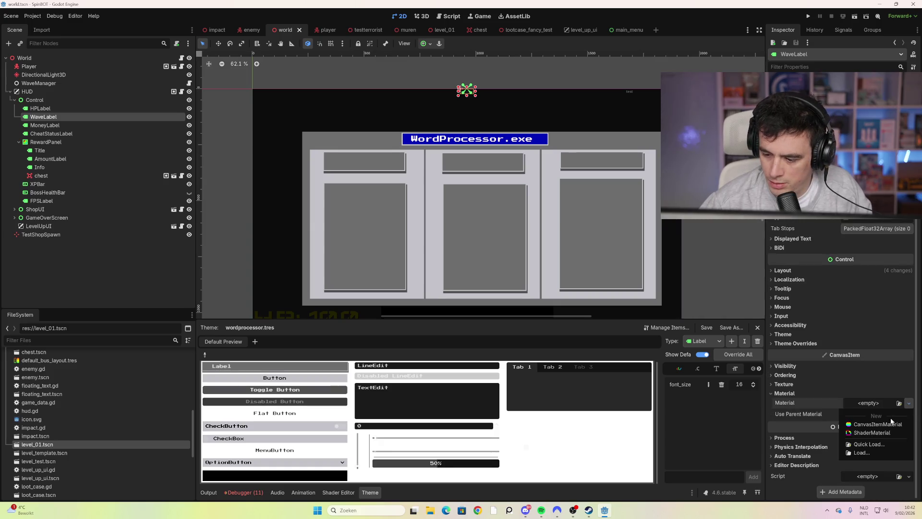
left_click(879, 449)
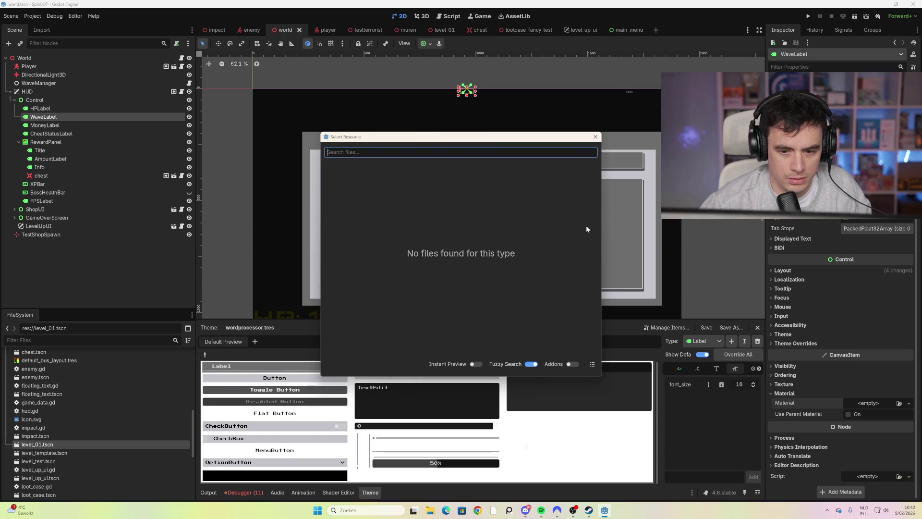
left_click(596, 137)
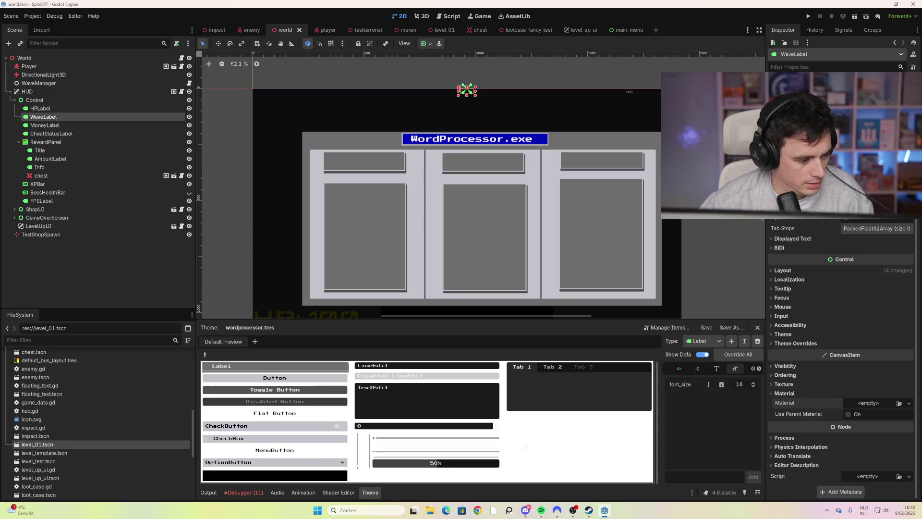
type("hud")
mouse_move(36, 380)
left_mouse_down()
mouse_move(784, 384)
mouse_move(881, 406)
left_mouse_up()
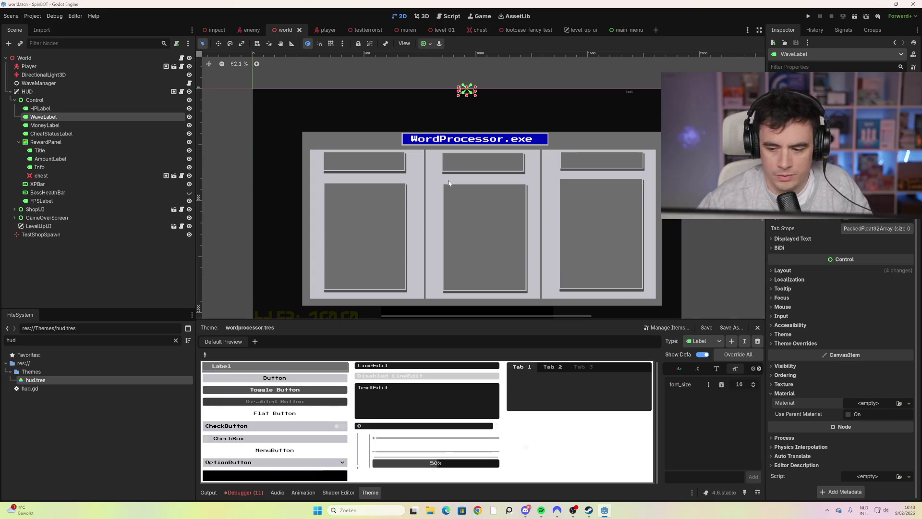
Drop hud.tres into WaveLabel's Theme field so 'Wave: 1' appears.
left_click(796, 271)
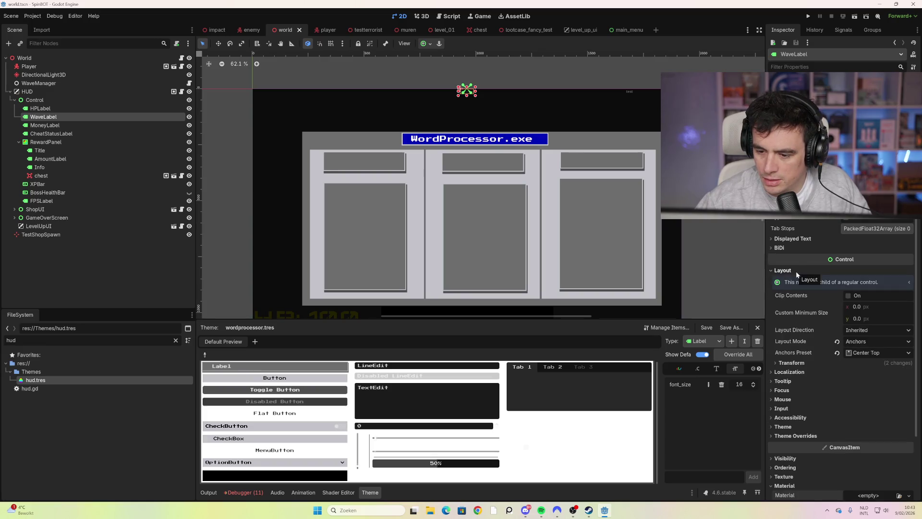
left_click(796, 271)
left_click(795, 334)
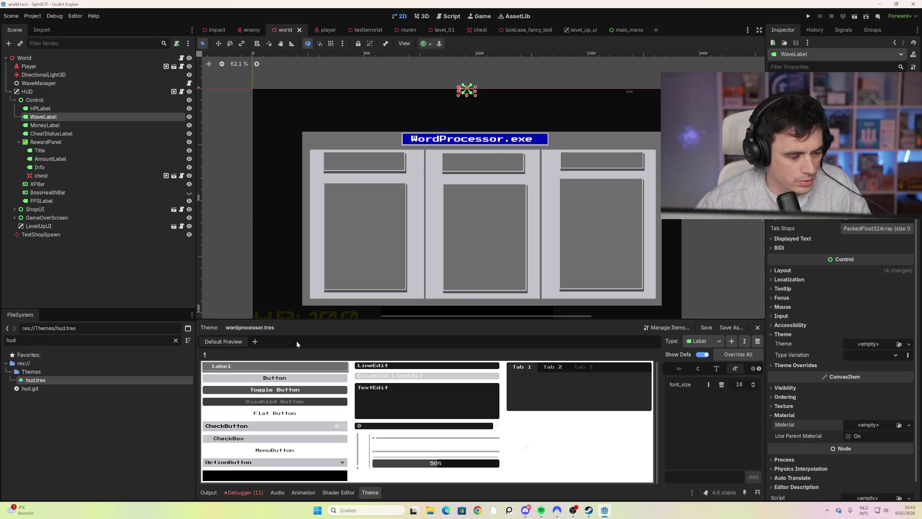
left_click_drag(63, 382, 873, 345)
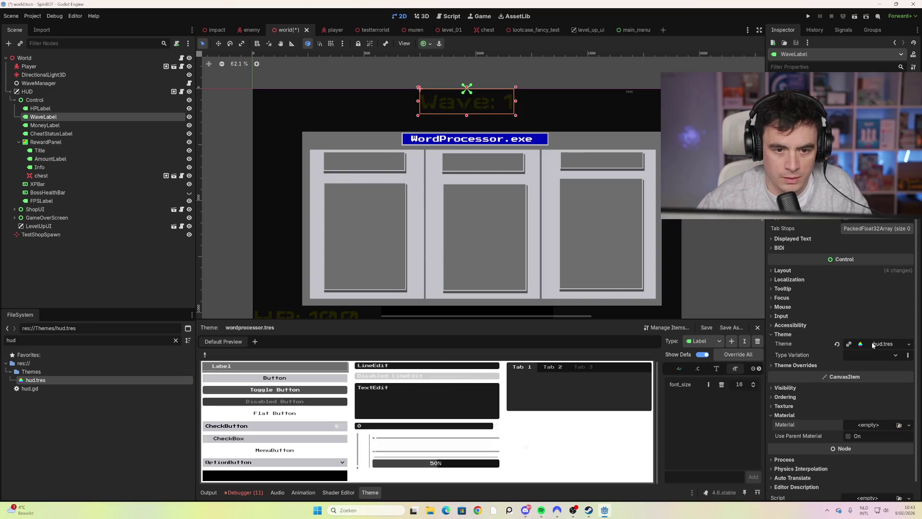
left_click(639, 94)
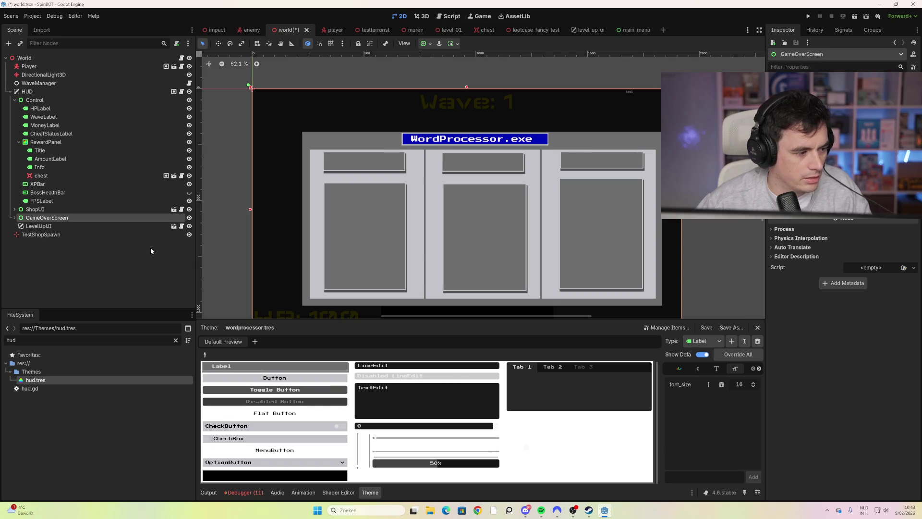
Save the world scene and open WaveManager's wave_manager.gd script.
key("ctrl+s")
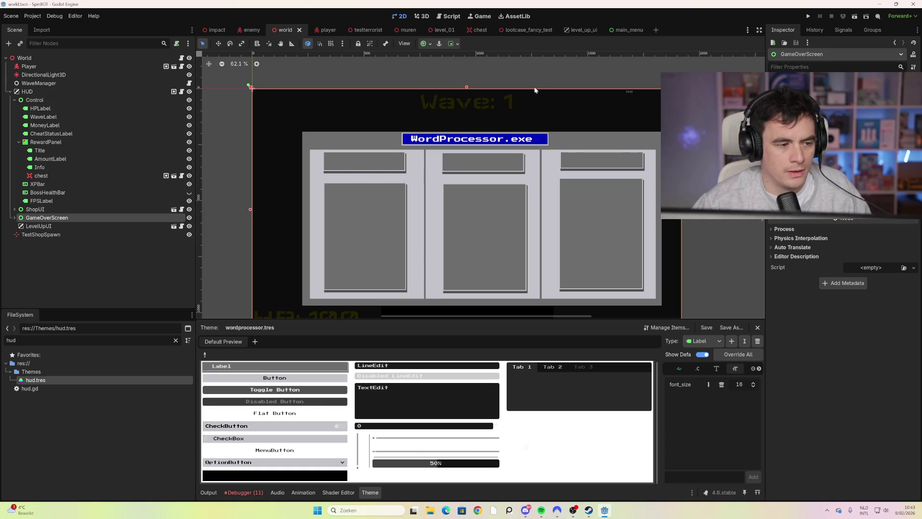
left_click(76, 85)
left_click(189, 83)
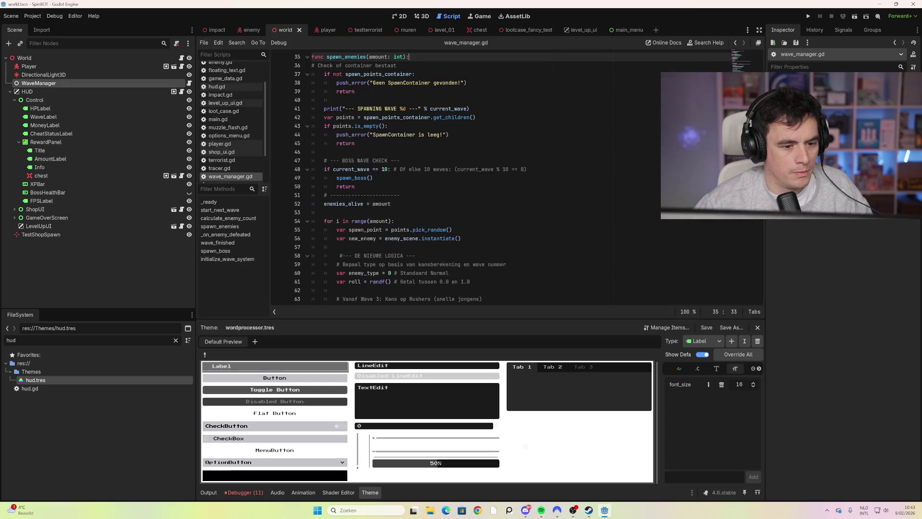
scroll(756, 270, "down", 20)
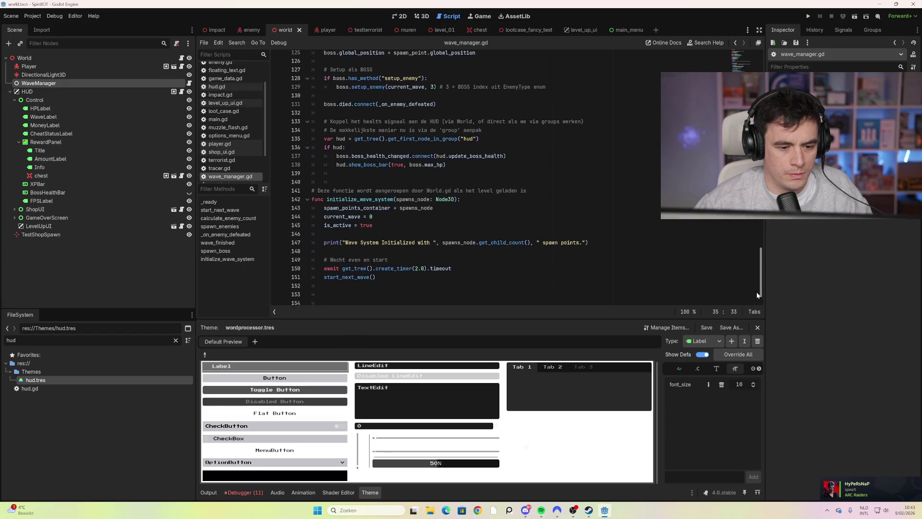
left_click_drag(756, 292, 757, 125)
scroll(480, 178, "up", 2)
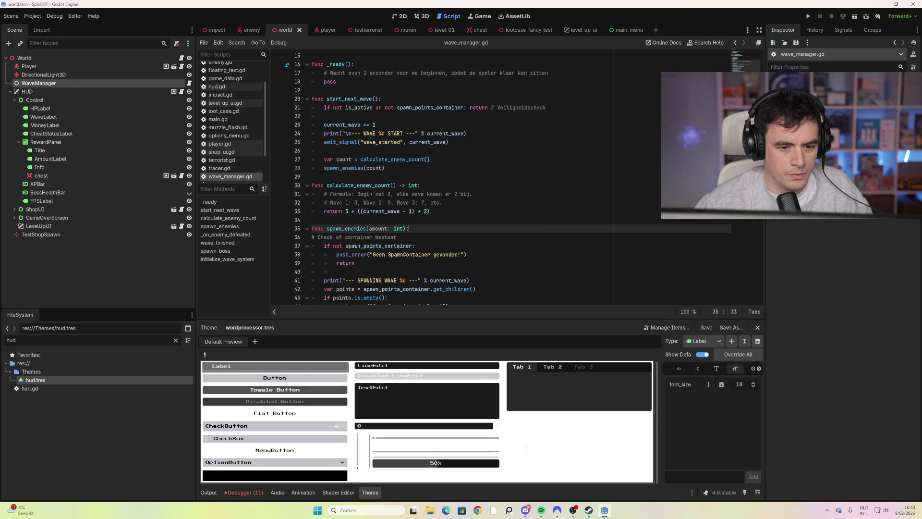
scroll(480, 178, "up", 1)
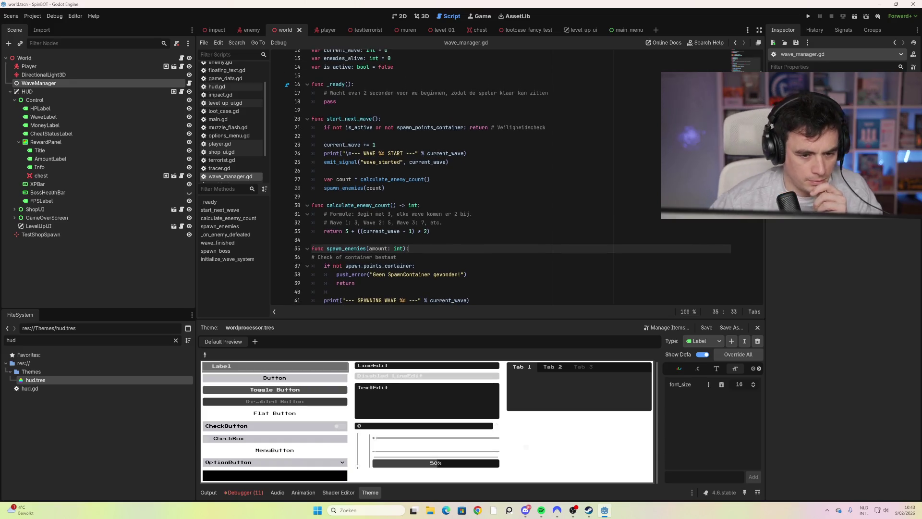
mouse_move(404, 180)
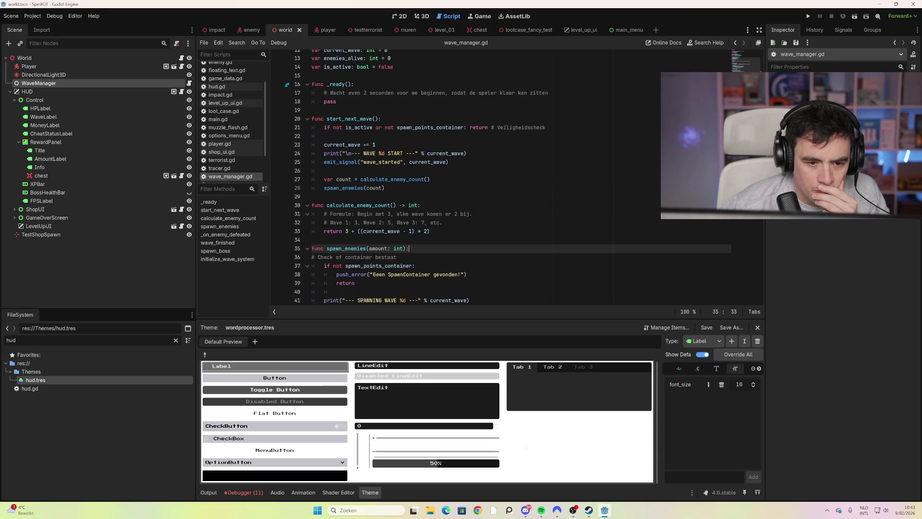
scroll(481, 178, "down", 6)
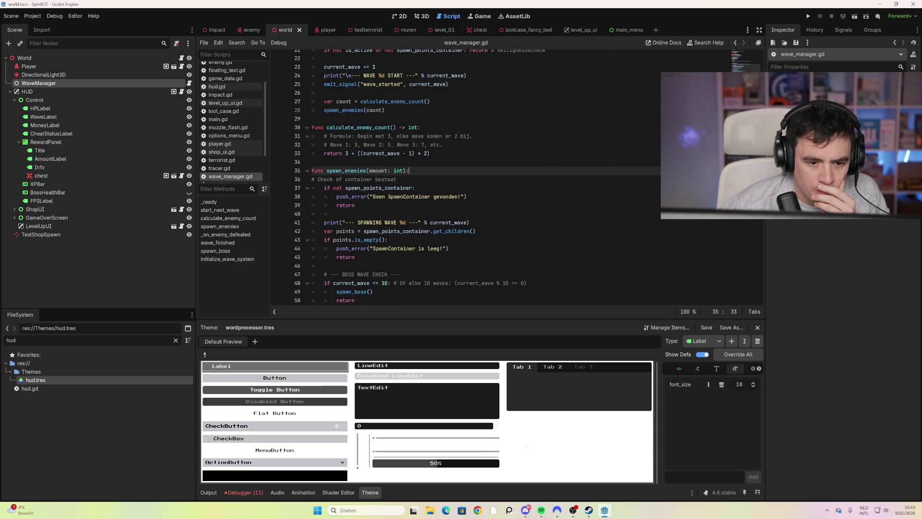
scroll(480, 178, "down", 2)
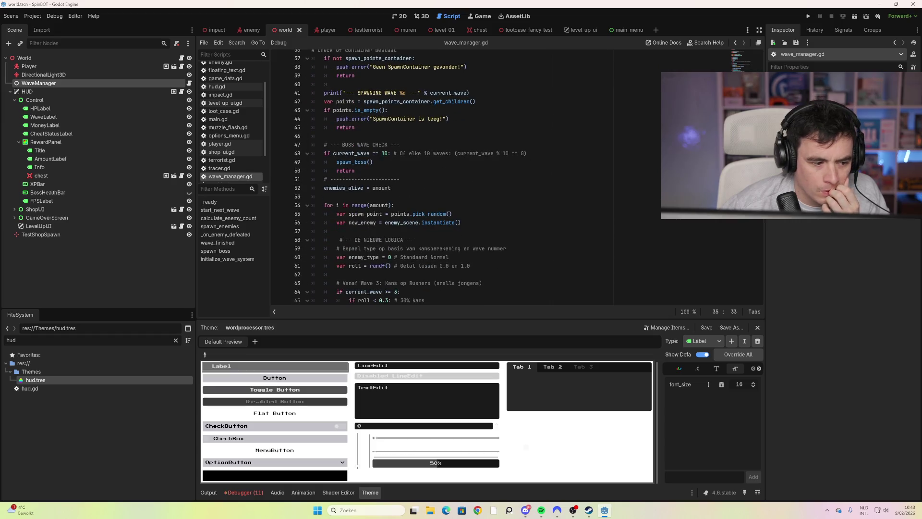
left_click(47, 57)
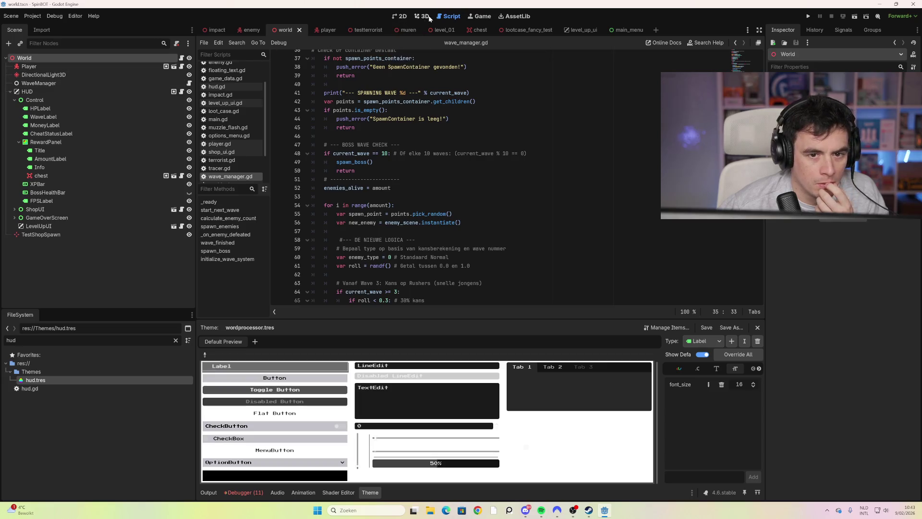
left_click(423, 16)
key("BackSpace")
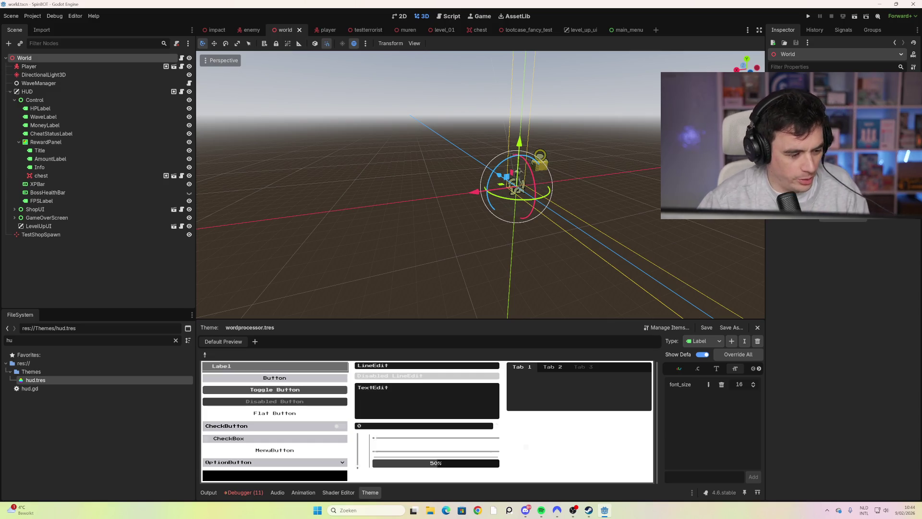
key("BackSpace")
key("BackSpace")
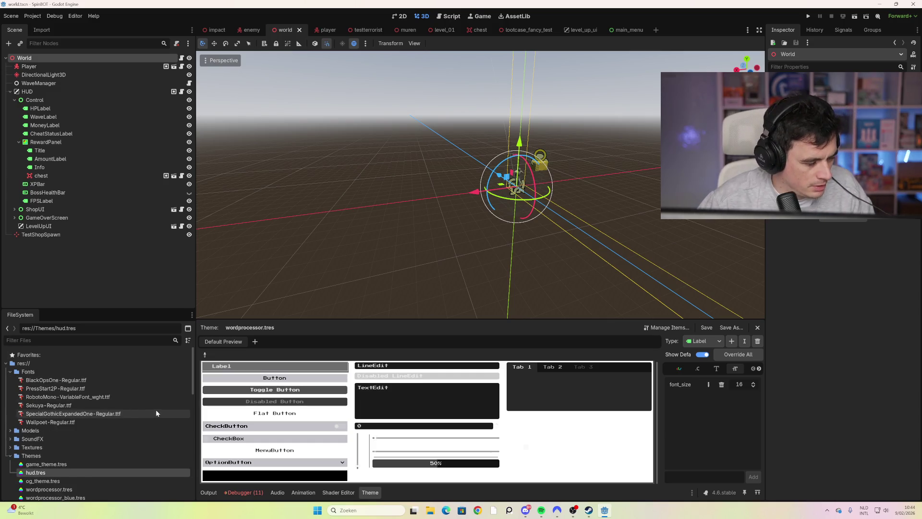
scroll(154, 408, "down", 3)
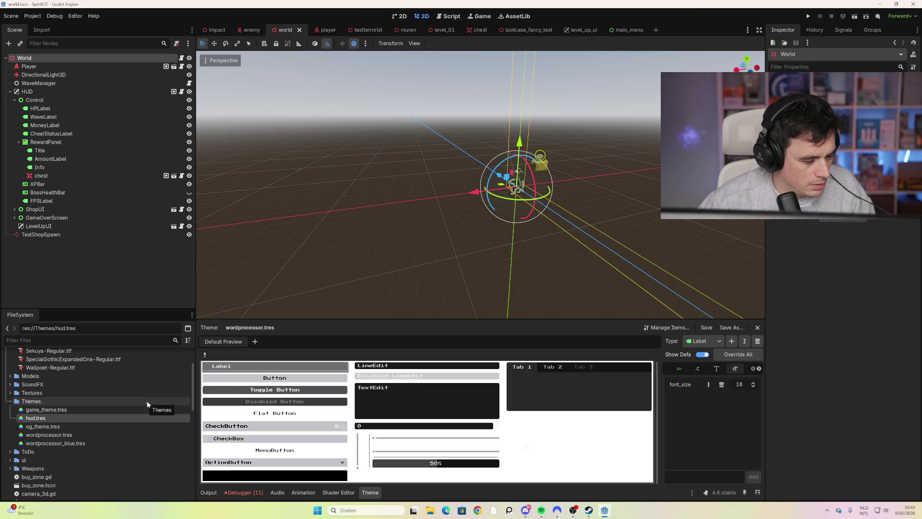
scroll(82, 454, "down", 1)
left_click(10, 441)
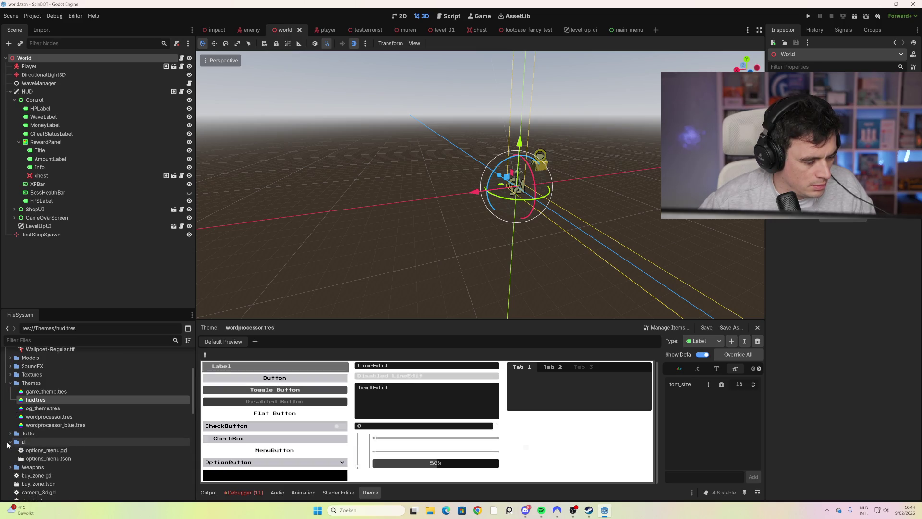
scroll(51, 434, "down", 2)
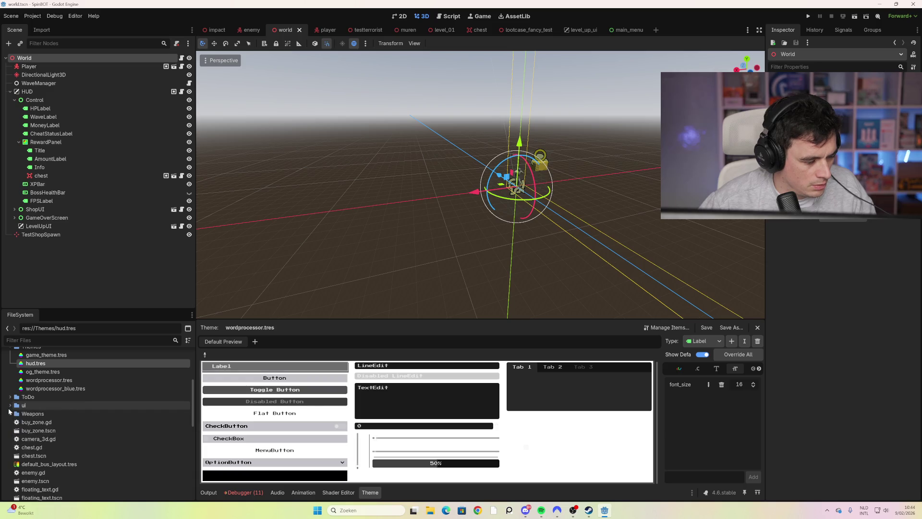
left_click(10, 405)
scroll(97, 416, "down", 4)
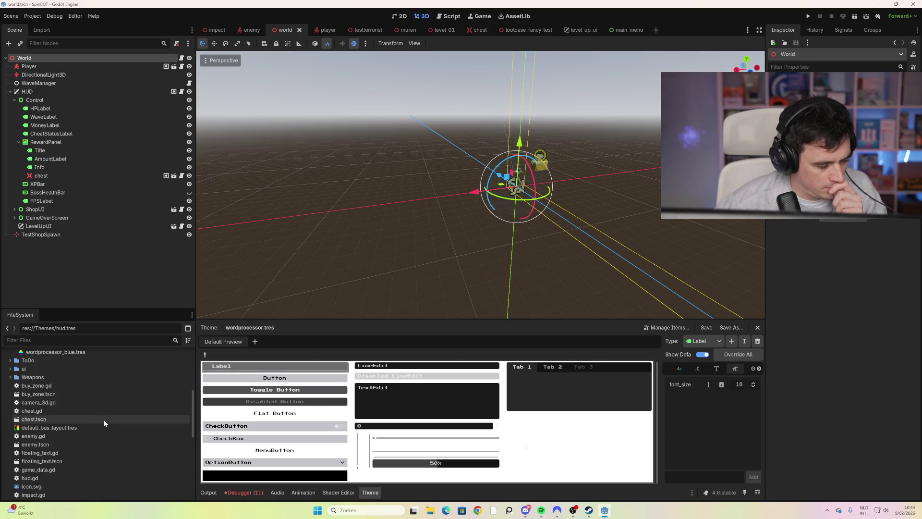
scroll(109, 422, "down", 2)
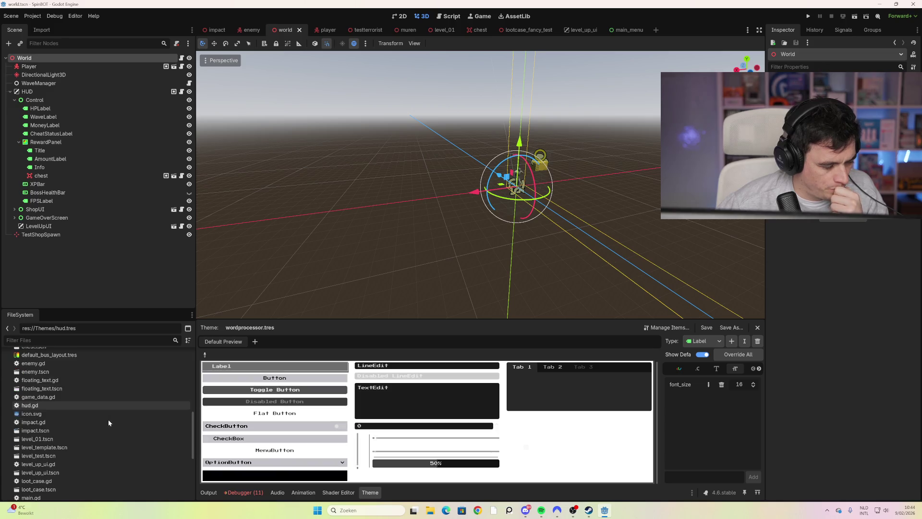
scroll(109, 423, "down", 2)
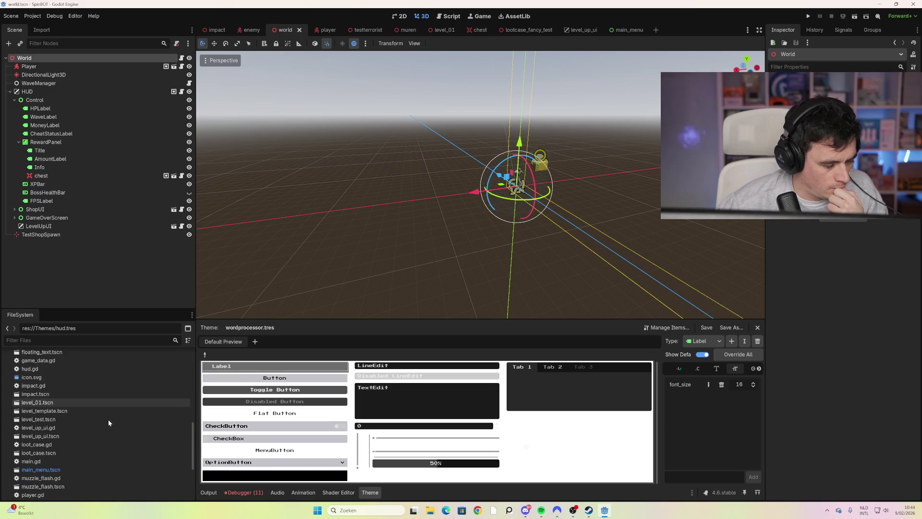
scroll(88, 435, "up", 3)
scroll(87, 432, "up", 3)
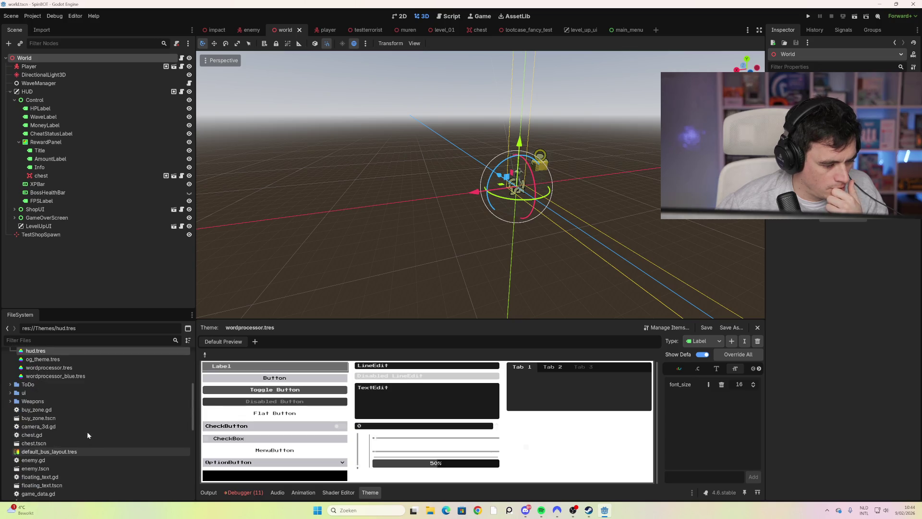
scroll(27, 405, "up", 3)
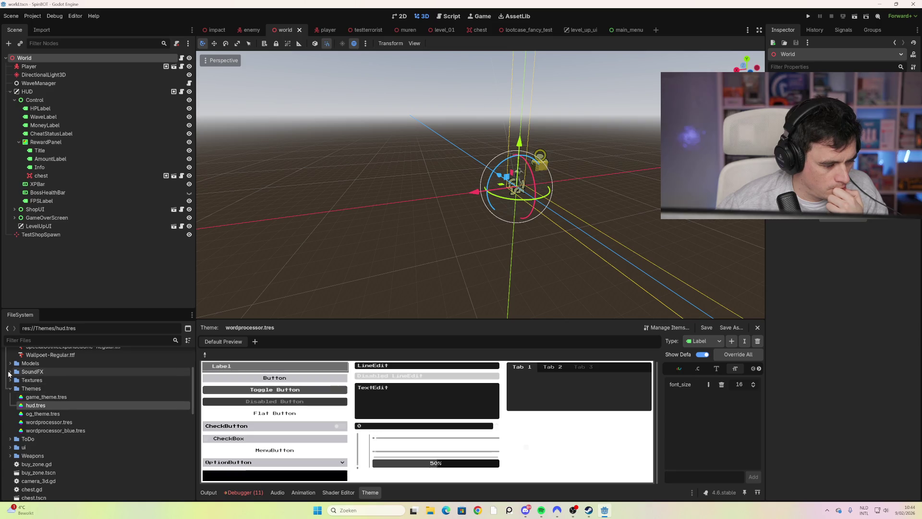
left_click(10, 372)
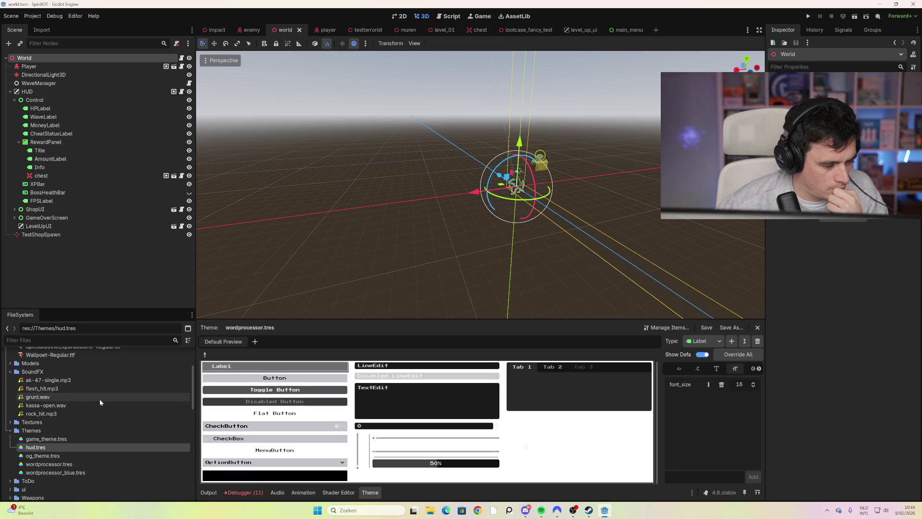
left_click(11, 372)
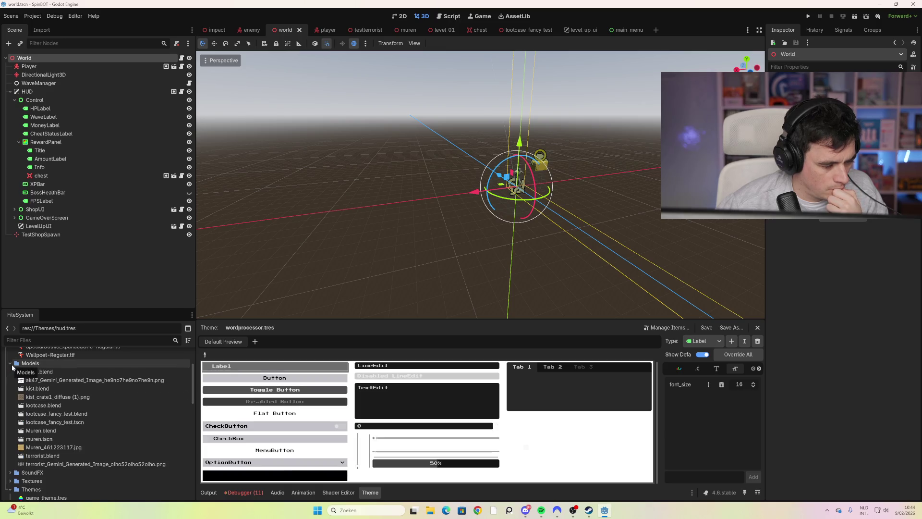
scroll(12, 367, "down", 5)
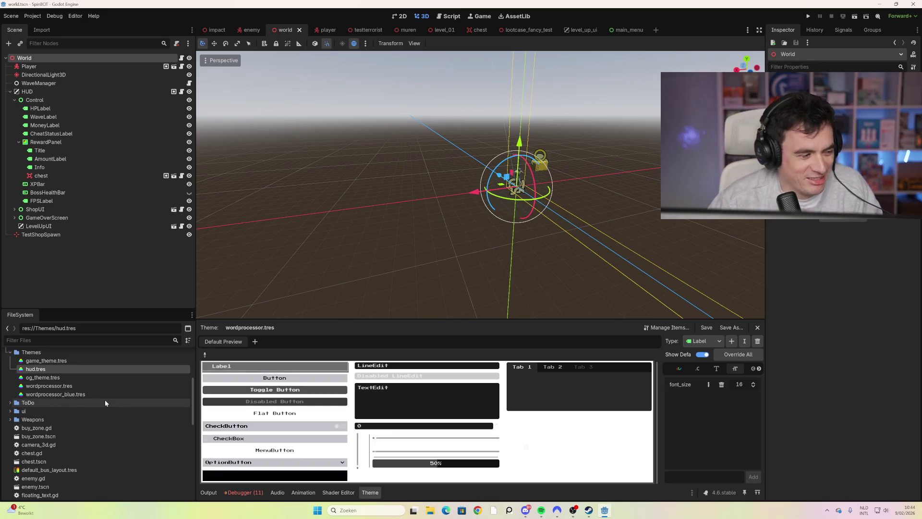
scroll(107, 422, "down", 3)
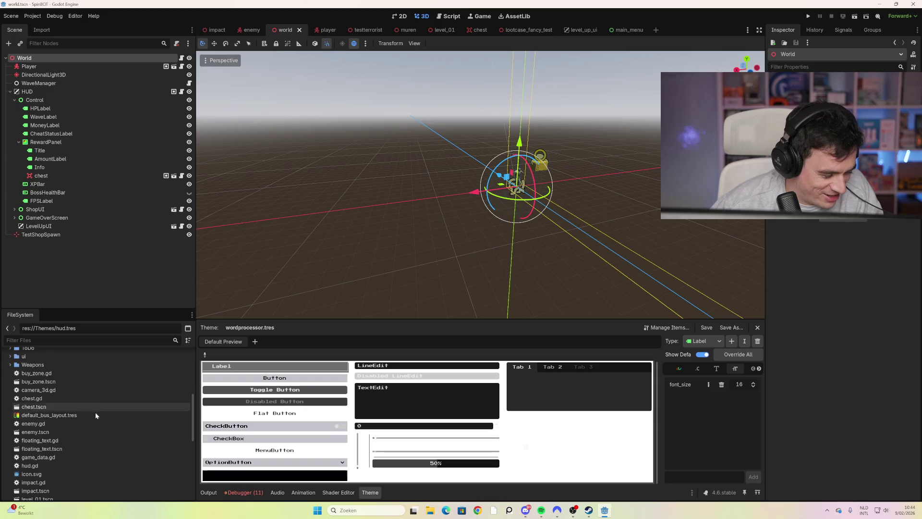
scroll(96, 418, "down", 5)
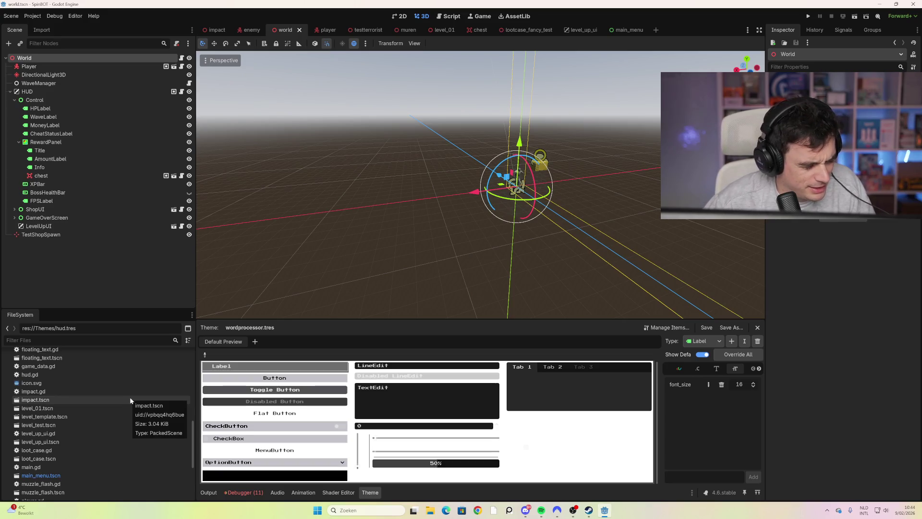
left_click(66, 433)
Open level_up_ui.gd in the Script editor and scroll through its upgrade list.
double_click(66, 433)
scroll(500, 177, "up", 6)
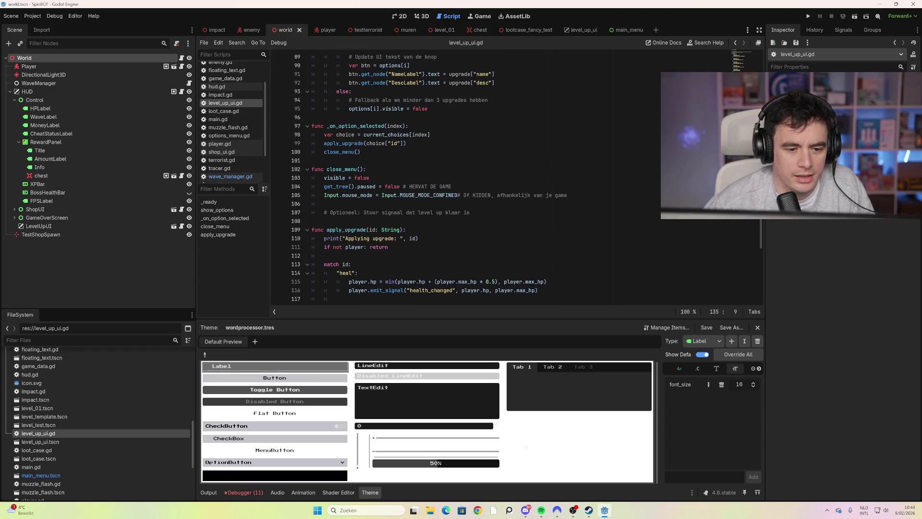
scroll(752, 224, "up", 20)
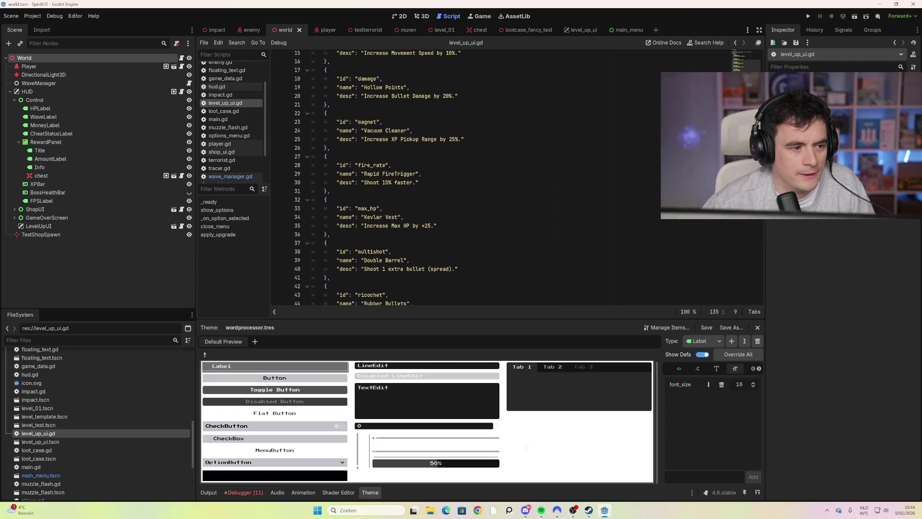
scroll(432, 178, "down", 5)
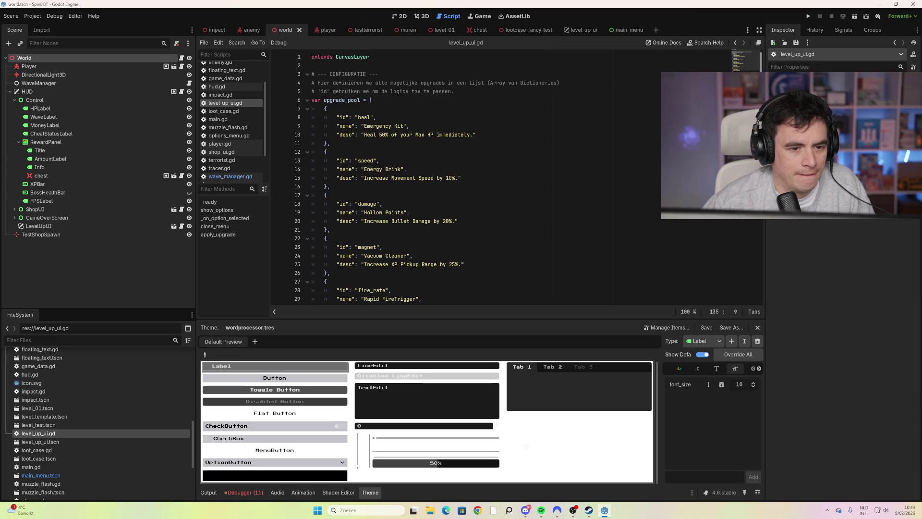
Open the level_up_ui.tscn scene, then the loot_case scene.
double_click(53, 441)
scroll(432, 177, "up", 6)
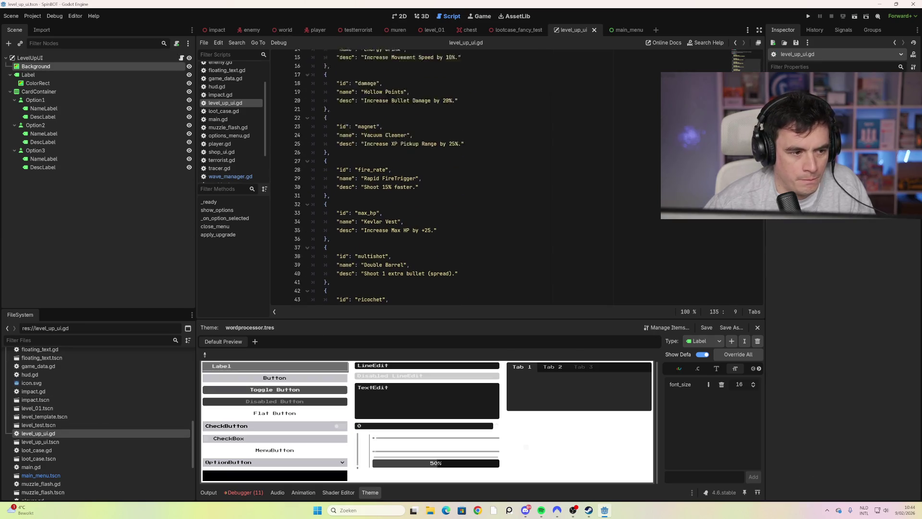
scroll(408, 177, "down", 16)
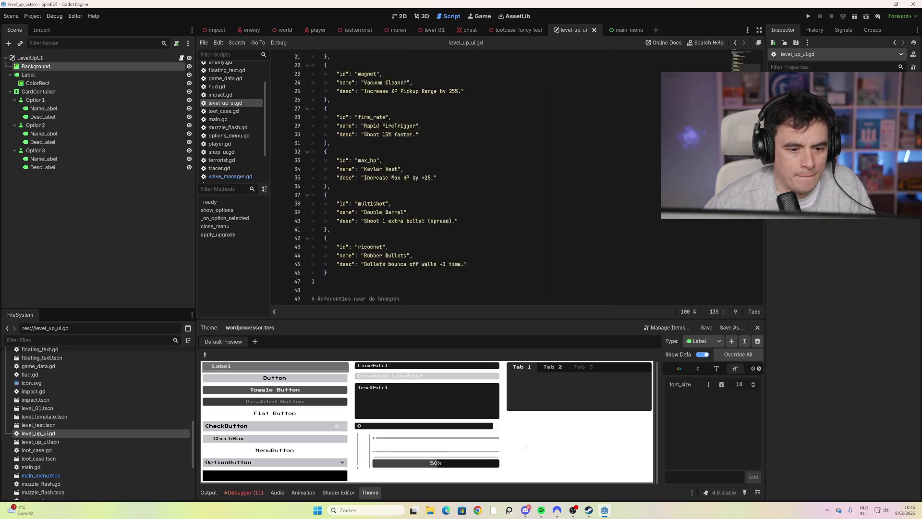
scroll(408, 177, "down", 14)
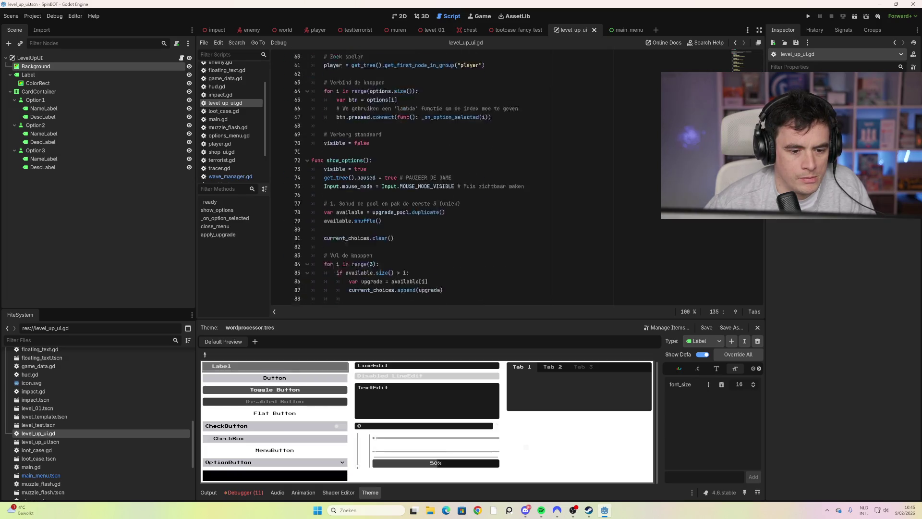
scroll(432, 177, "down", 1)
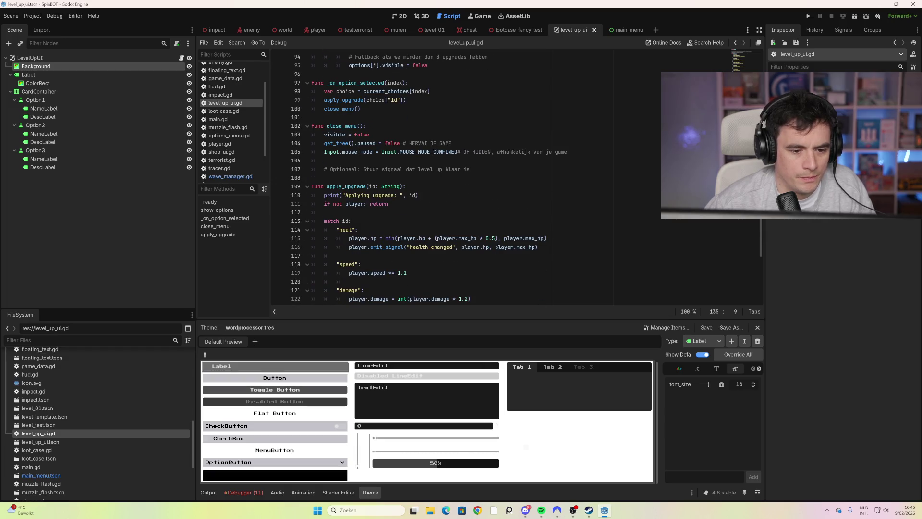
left_click(62, 443)
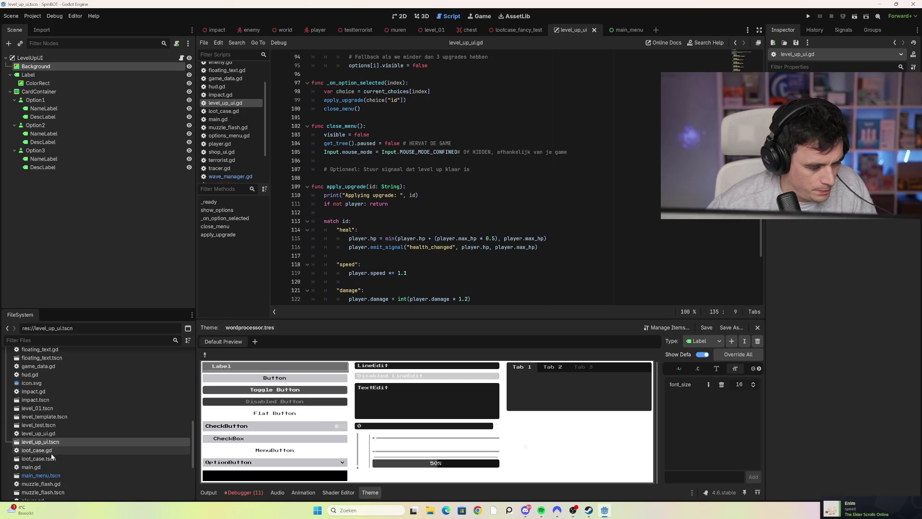
double_click(54, 459)
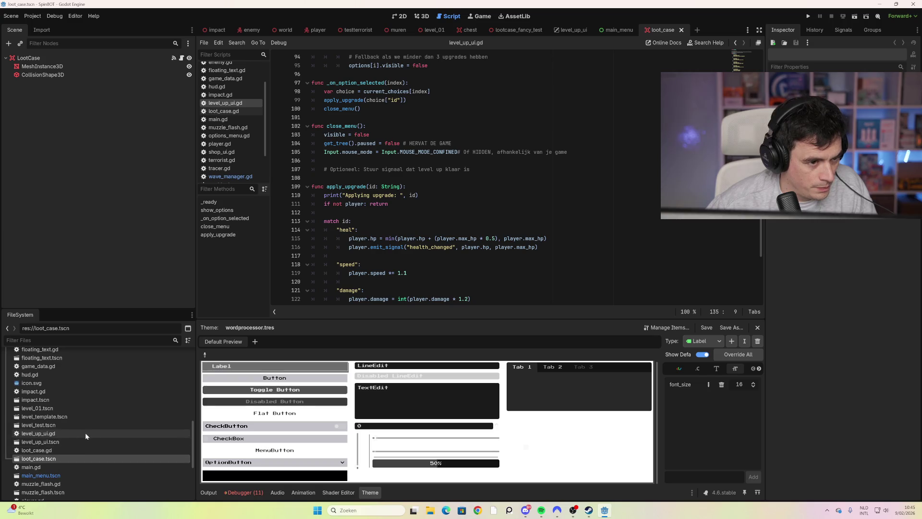
Scroll the FileSystem file list down, then back up to the top.
scroll(103, 423, "down", 5)
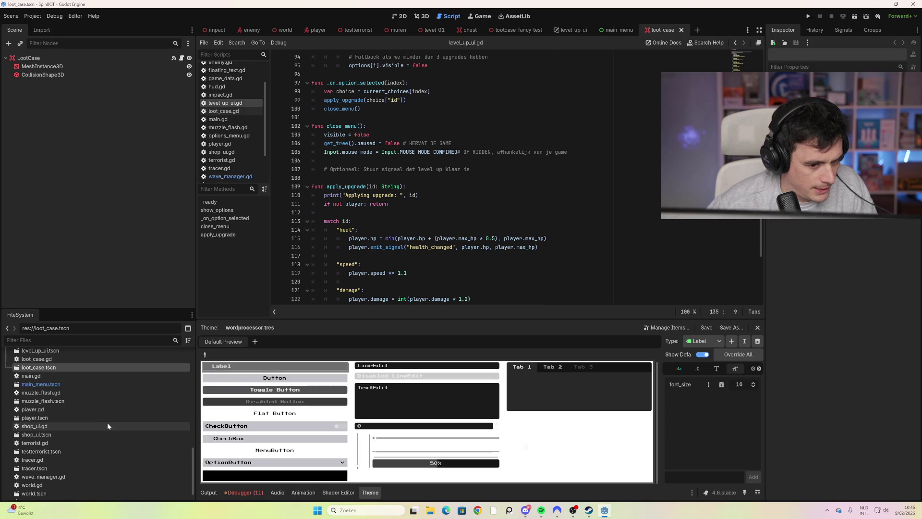
scroll(141, 425, "down", 1)
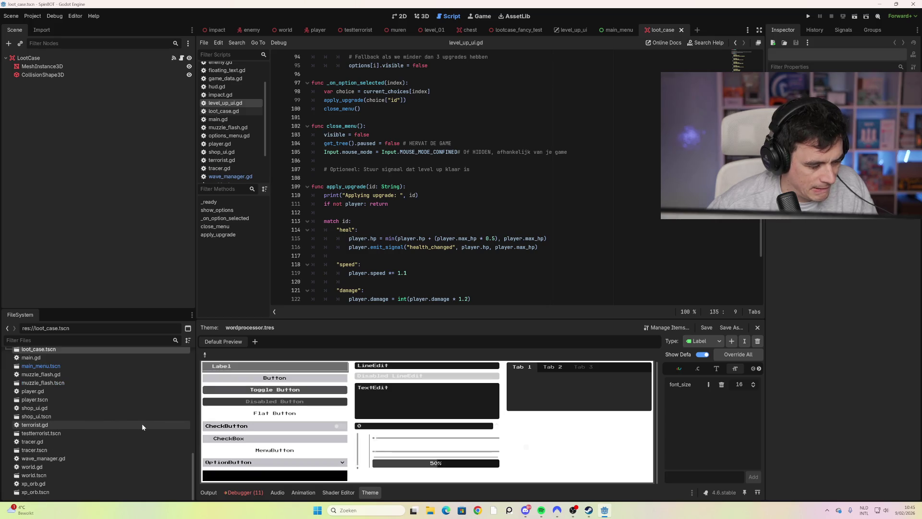
scroll(142, 422, "up", 9)
scroll(143, 424, "up", 5)
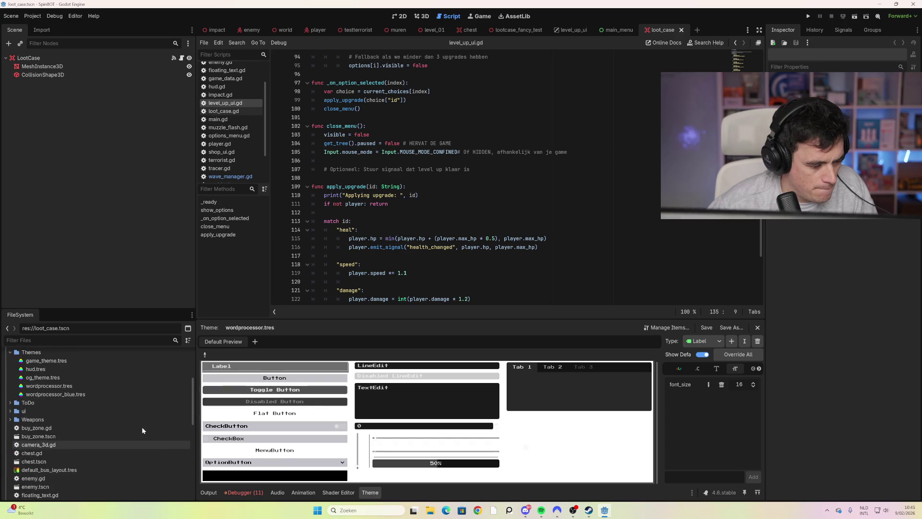
scroll(142, 427, "up", 1)
scroll(143, 427, "up", 3)
scroll(139, 423, "up", 2)
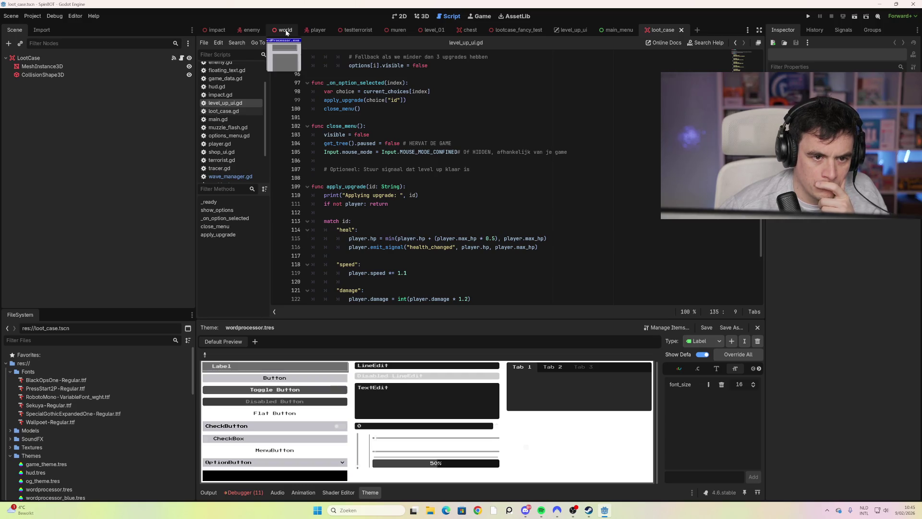
Show the muren walls in the 3D view with Muren deselected, then launch the game with F5.
left_click(395, 33)
left_click(422, 16)
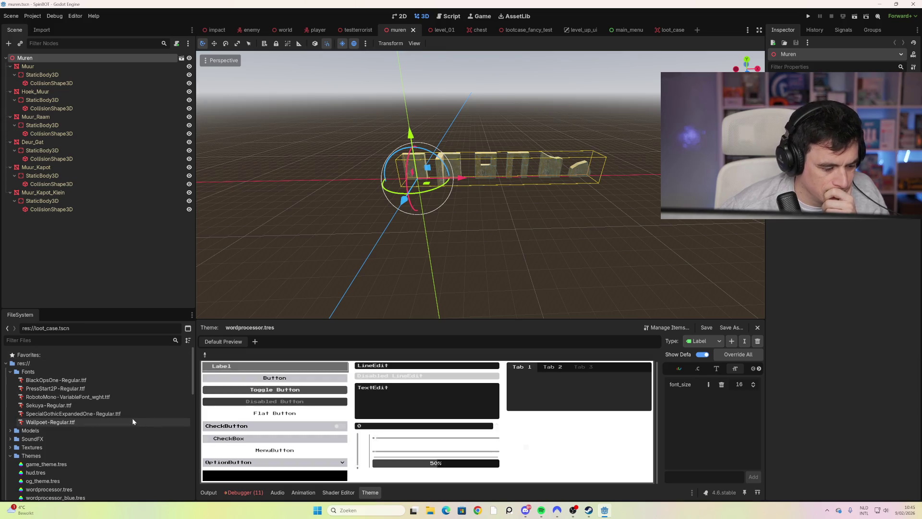
left_click(322, 263)
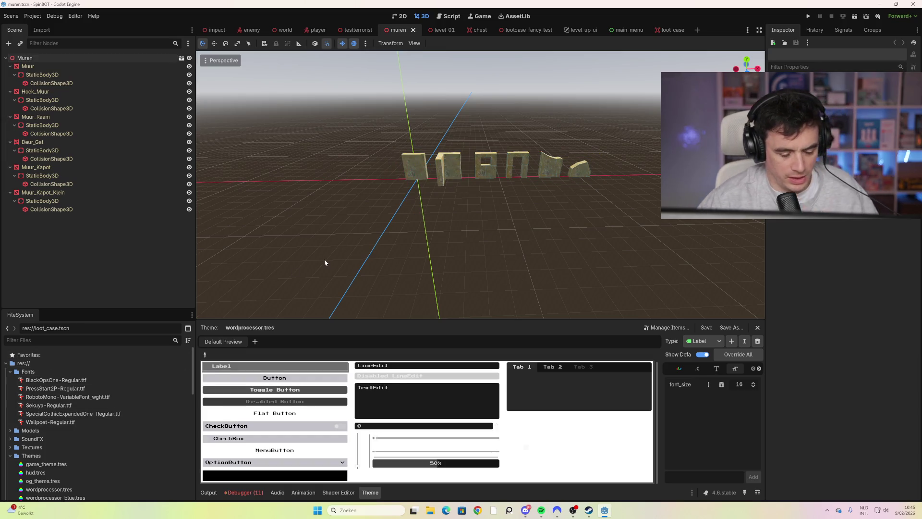
key("F5")
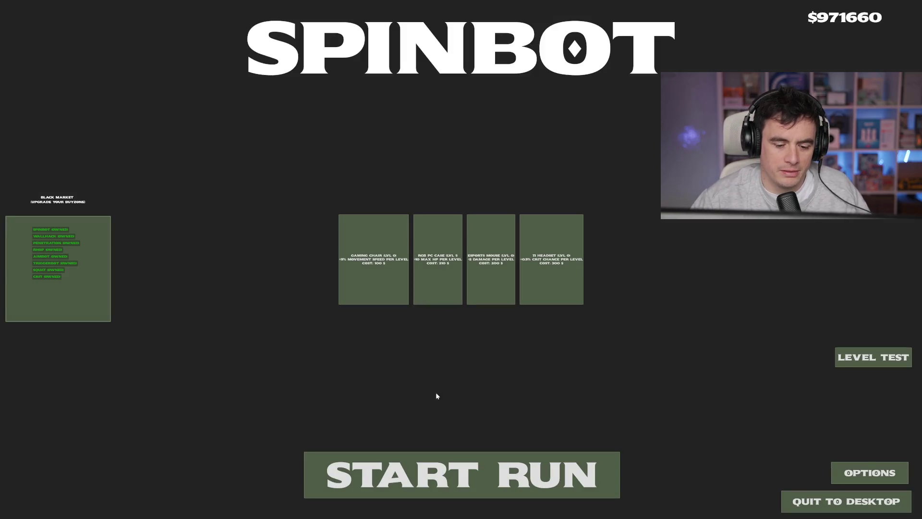
Start a run and fight wave 1, moving with WASD and shooting approaching enemies.
left_click(423, 476)
key("w")
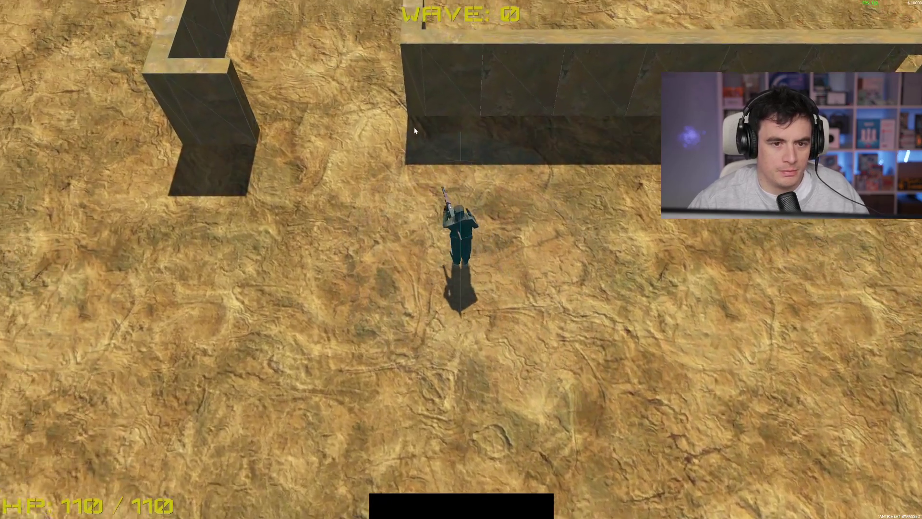
key("w")
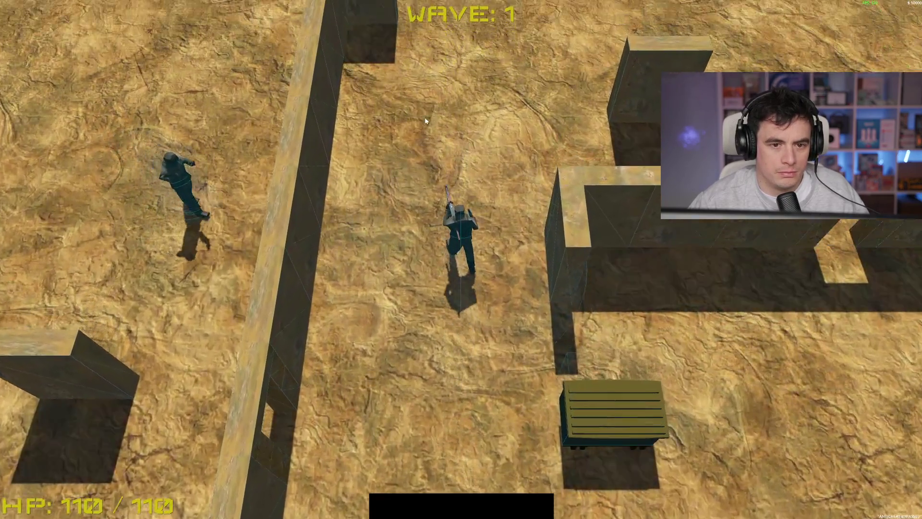
key("w")
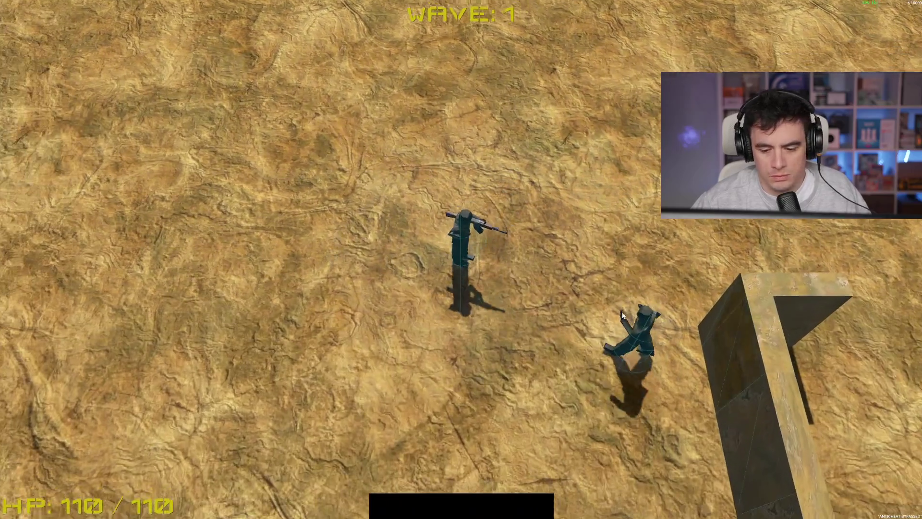
key("w")
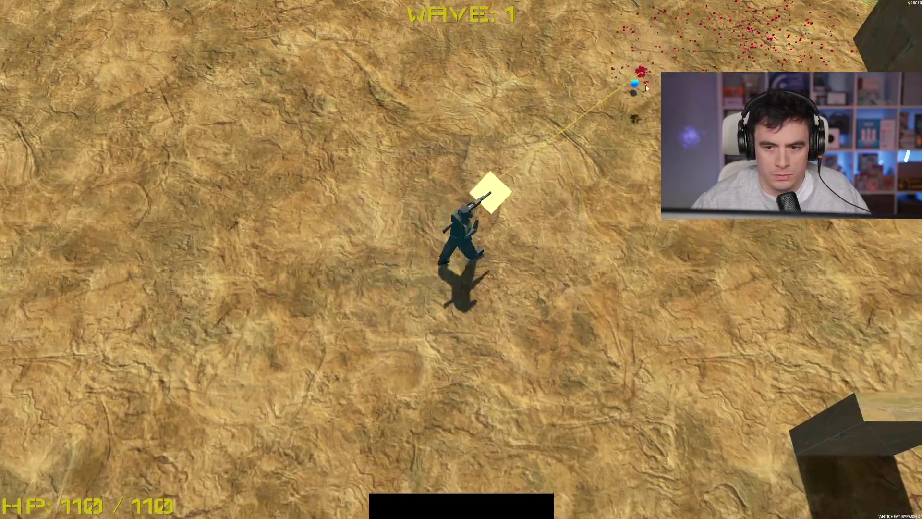
left_click(620, 71)
key("d")
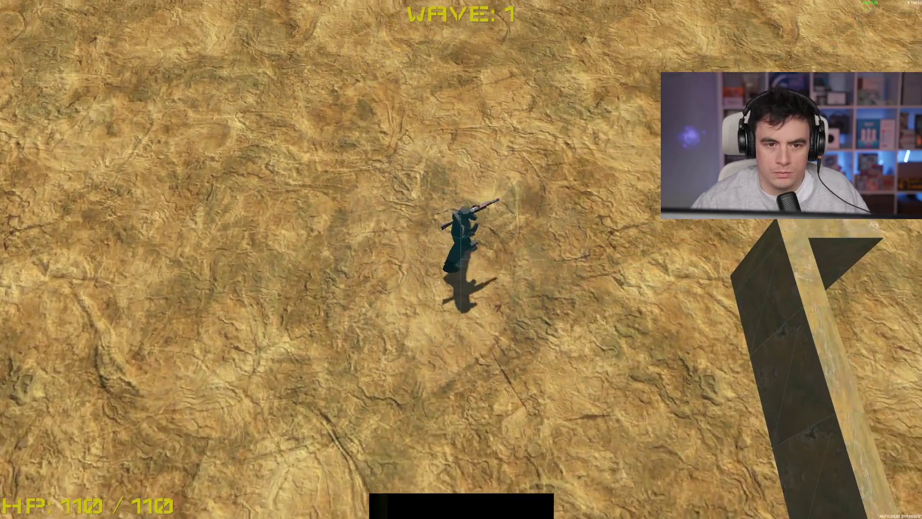
key("d")
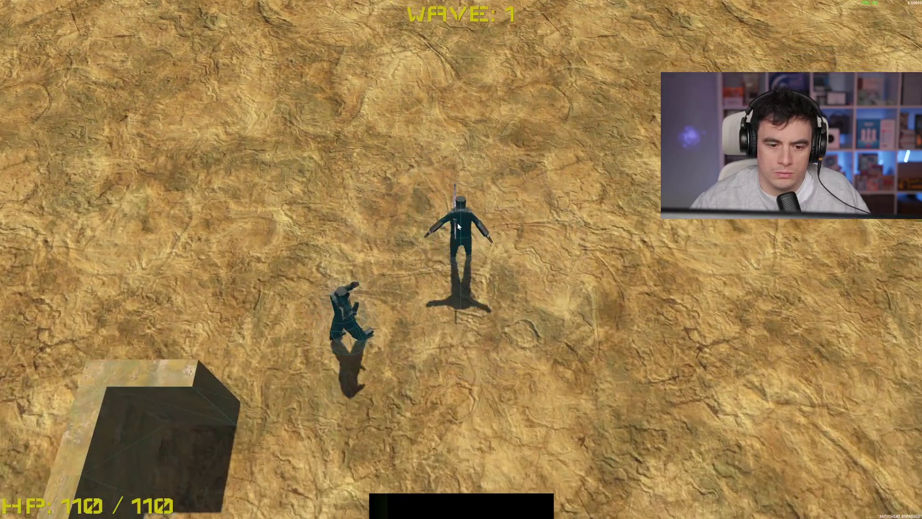
key("d")
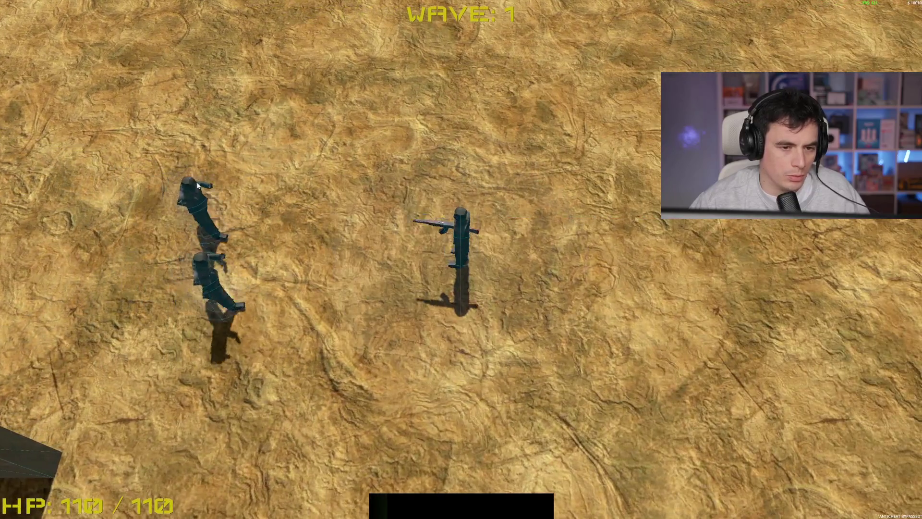
left_click(195, 194)
key("d")
left_click(195, 194)
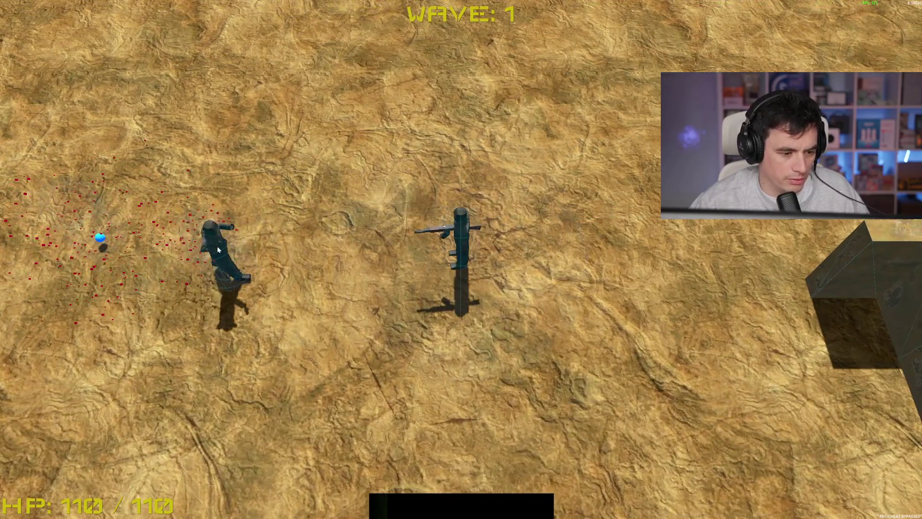
left_click(238, 247)
key("a")
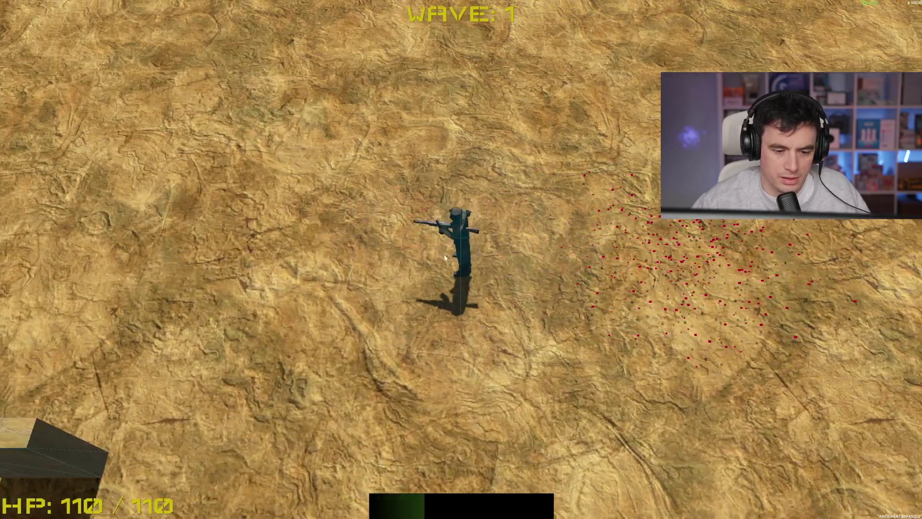
key("s")
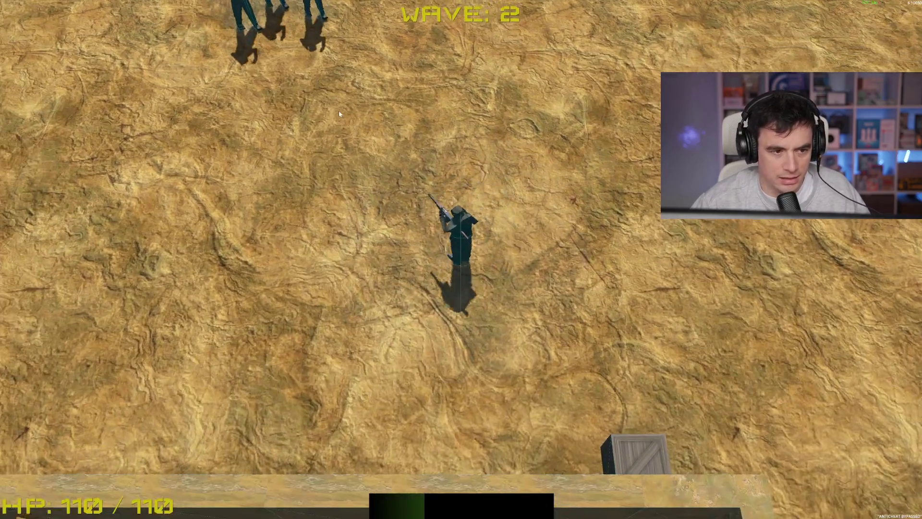
Fight the newly spawned wave, shooting enemies until the last one on the right falls.
left_click(361, 95)
key("d")
left_click(228, 180)
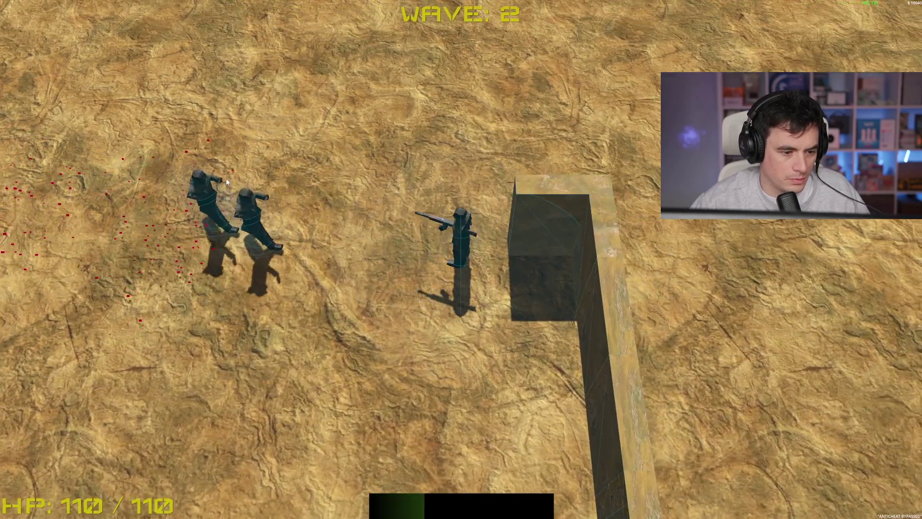
key("w")
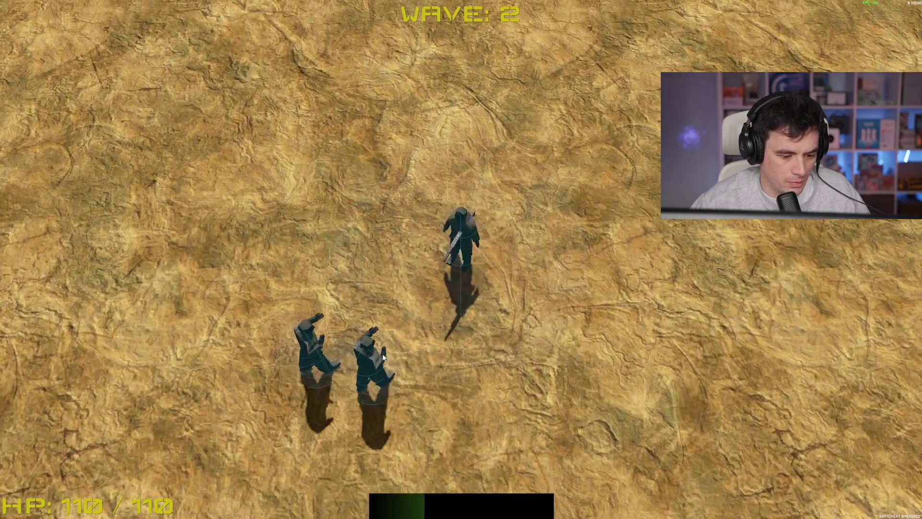
left_click(255, 332)
left_click(245, 298)
key("s")
key("a")
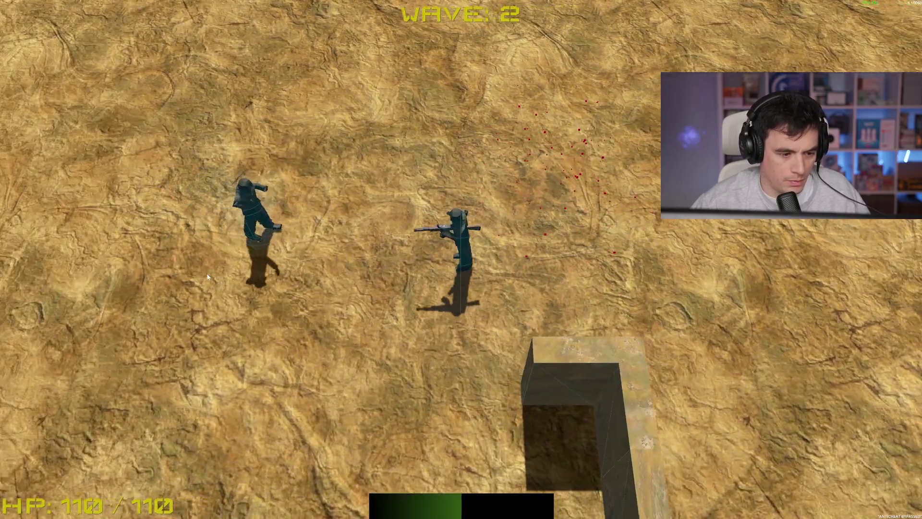
left_click(346, 245)
key("d")
left_click(346, 245)
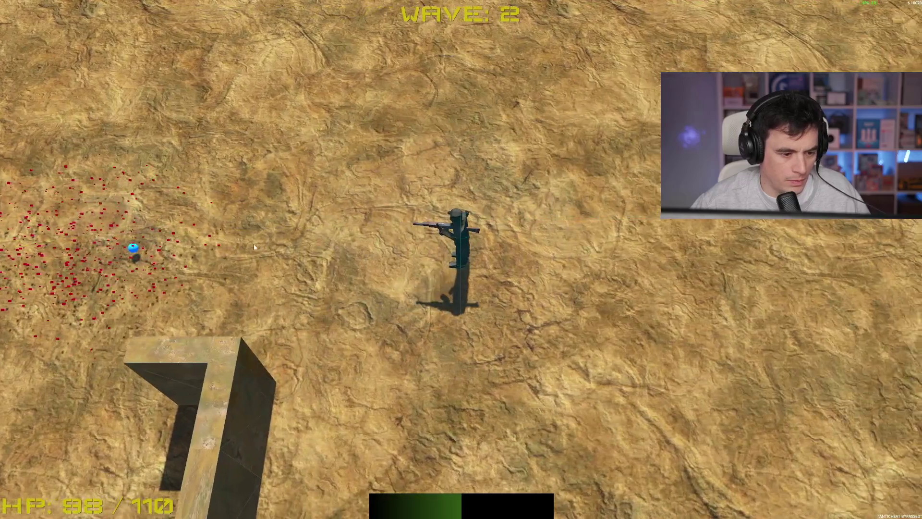
key("a")
key("a")
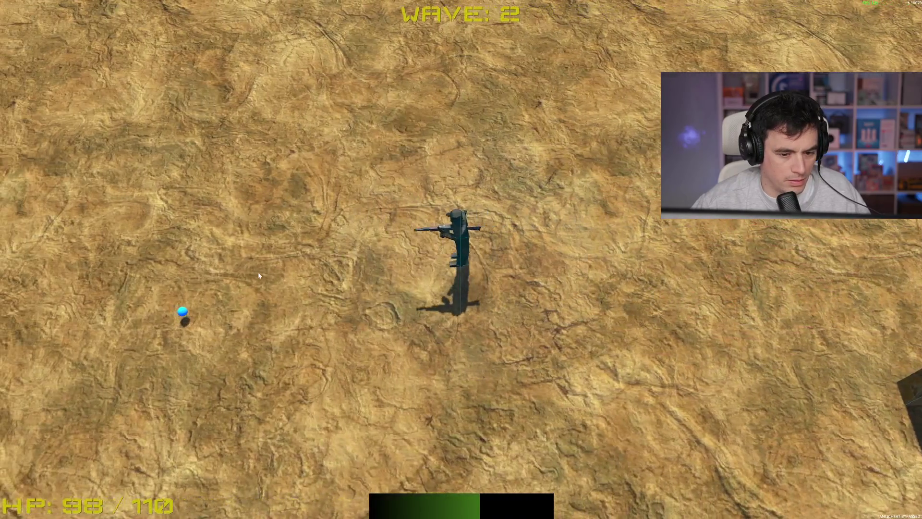
key("w")
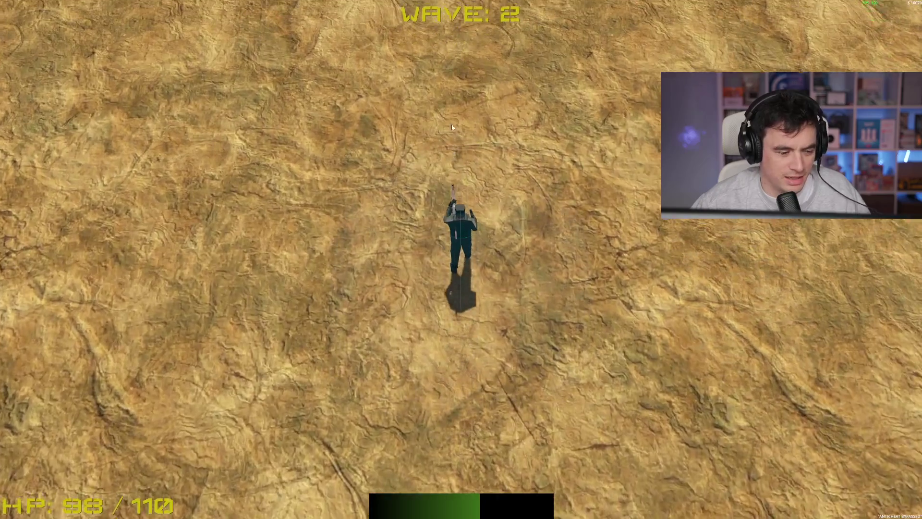
key("w")
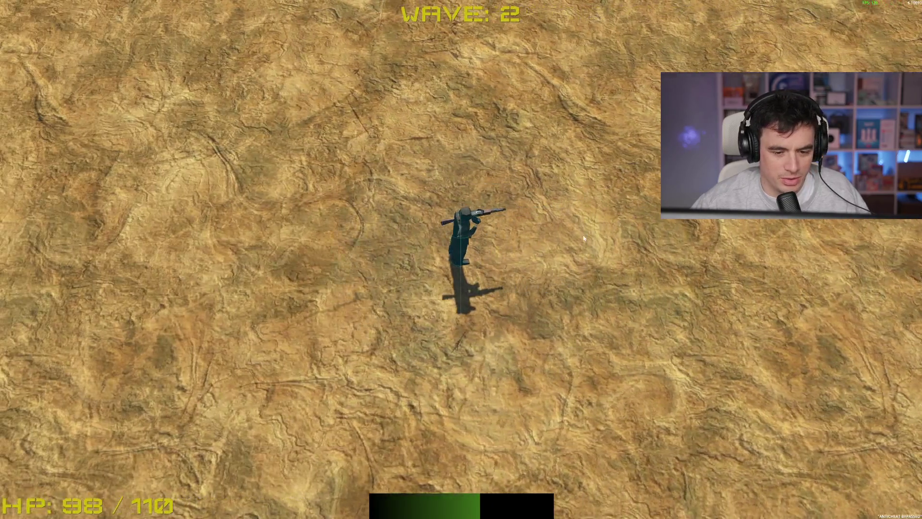
key("a")
key("a")
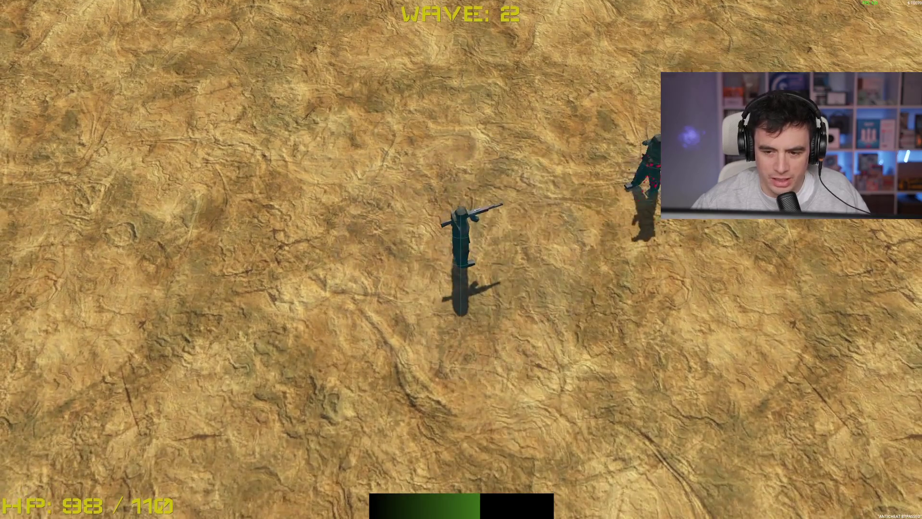
left_click(634, 178)
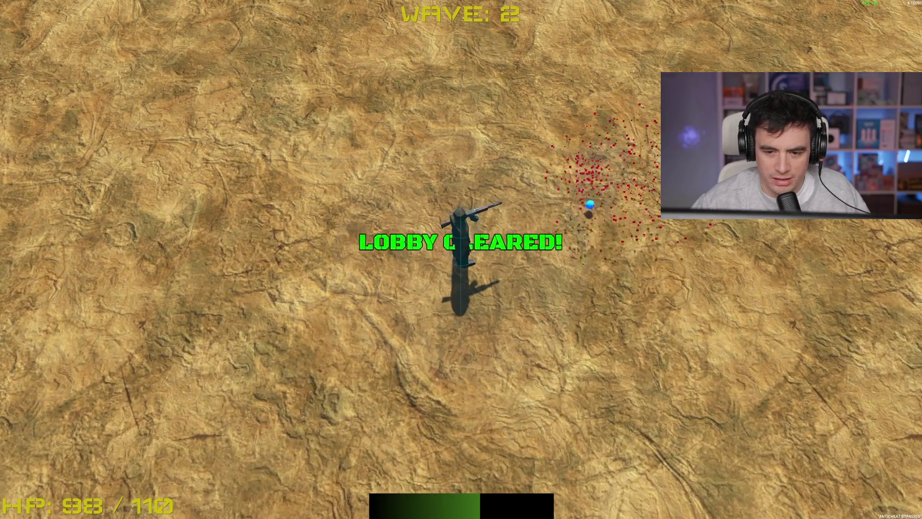
Keep moving among the wave 3 enemies until overwhelmed, then stop the game with F8.
key("w")
key("d")
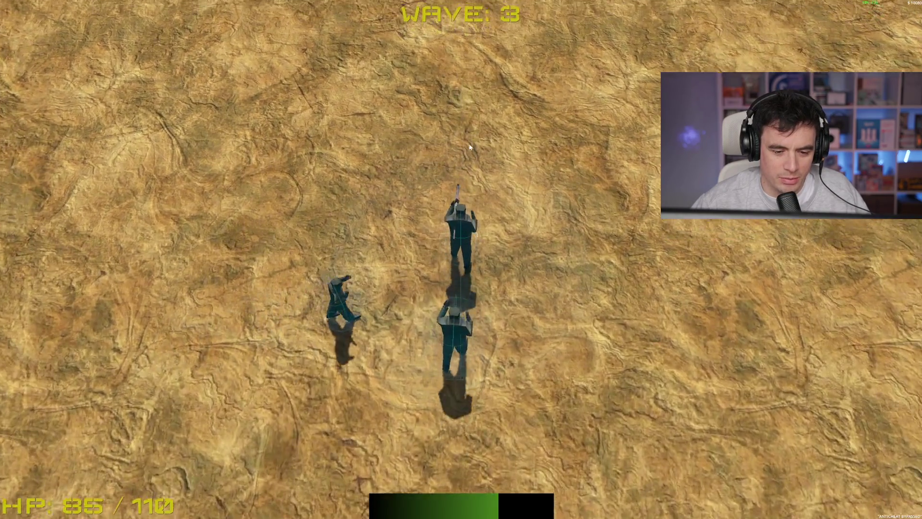
key("w")
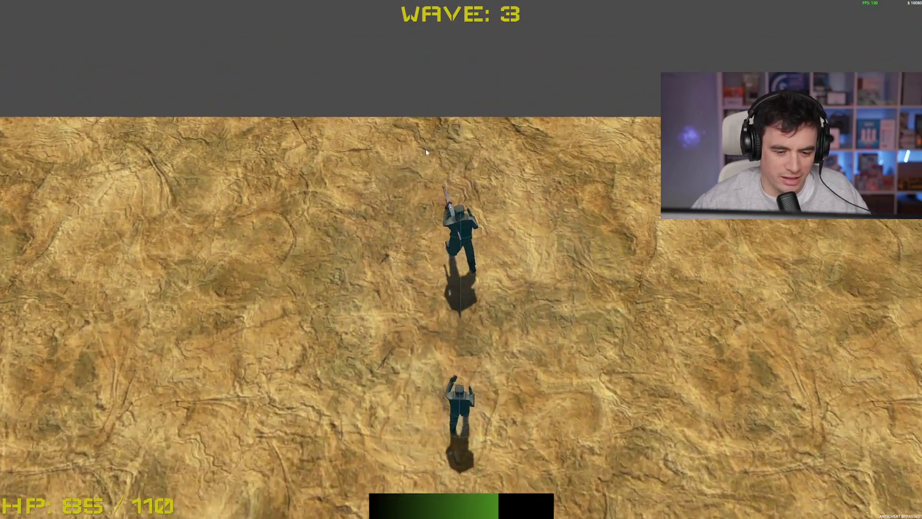
key("a")
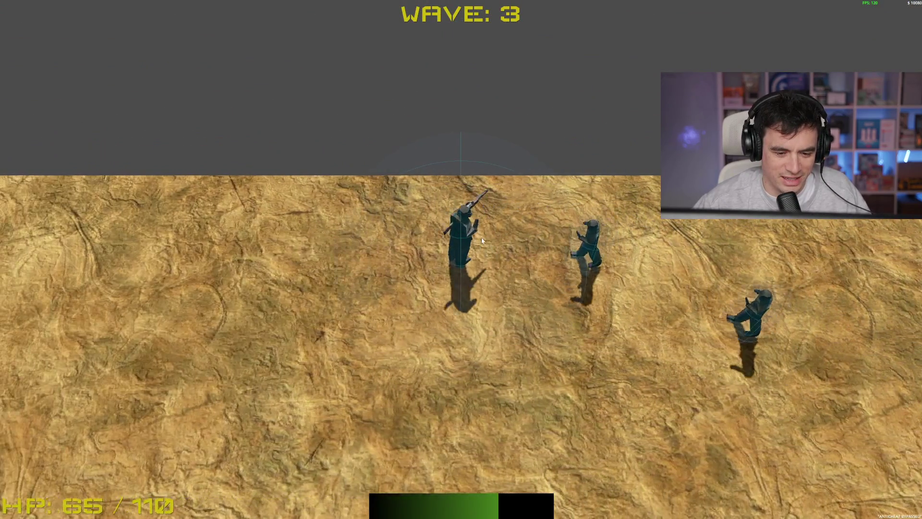
key("a")
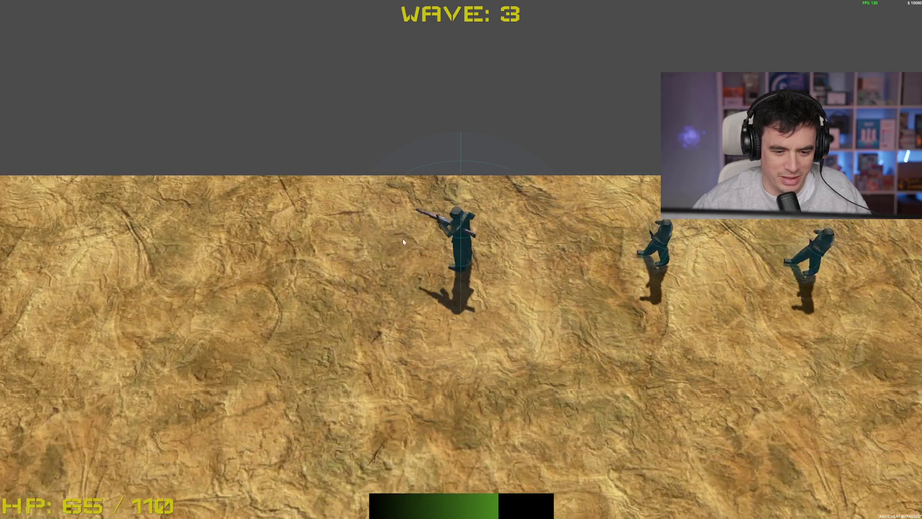
key("a")
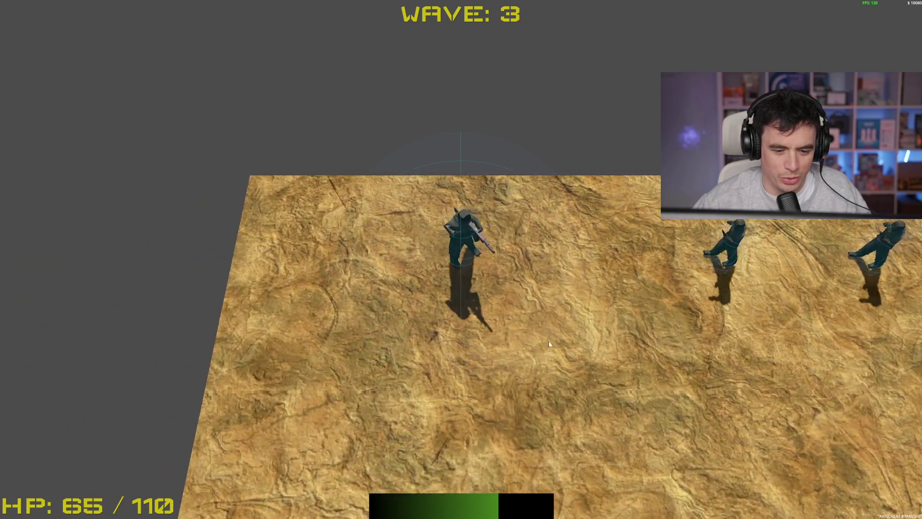
key("s")
key("d")
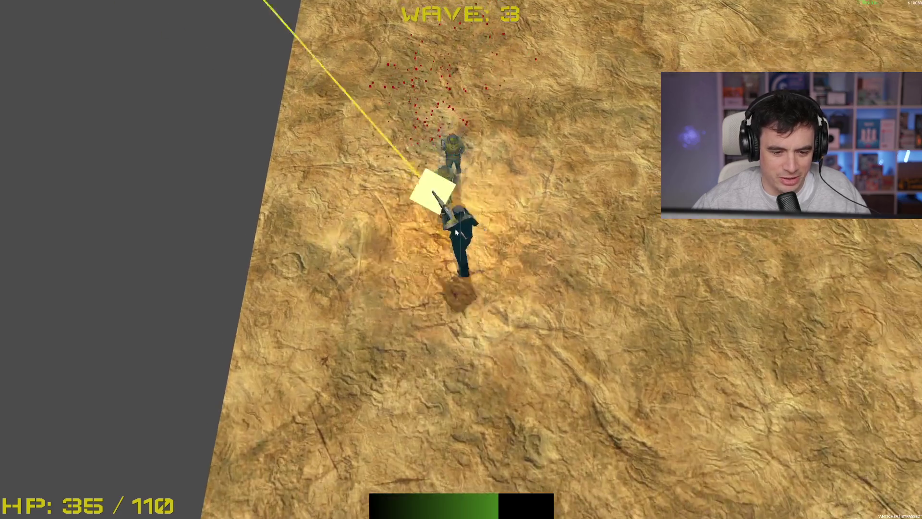
key("d")
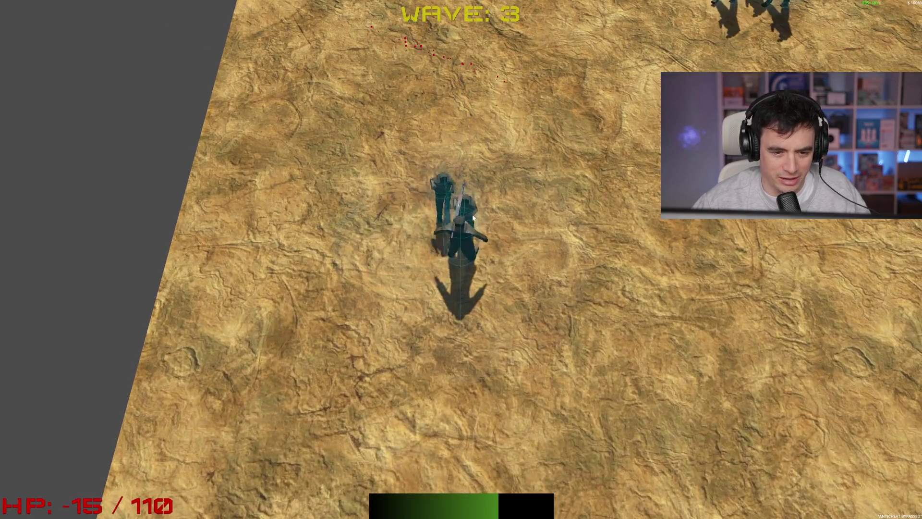
key("F8")
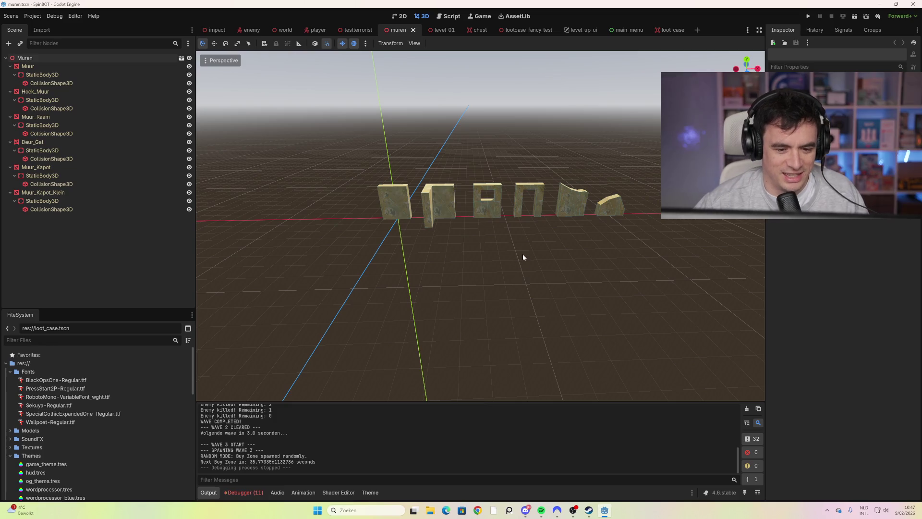
Relaunch the project with F5 to reach the SPINBOT main menu.
key("F5")
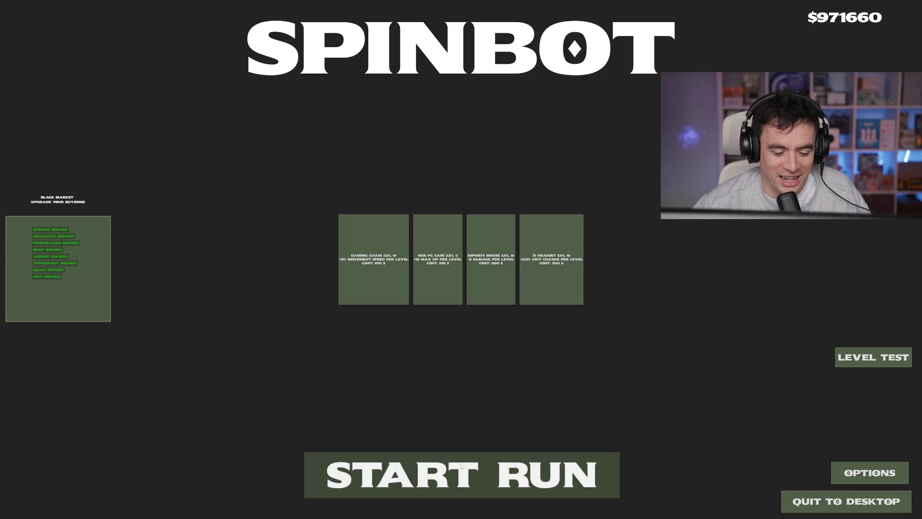
Start a new run and walk the soldier around the desert as wave 1 begins.
left_click(461, 466)
key("a")
key("a")
key("a")
key("d")
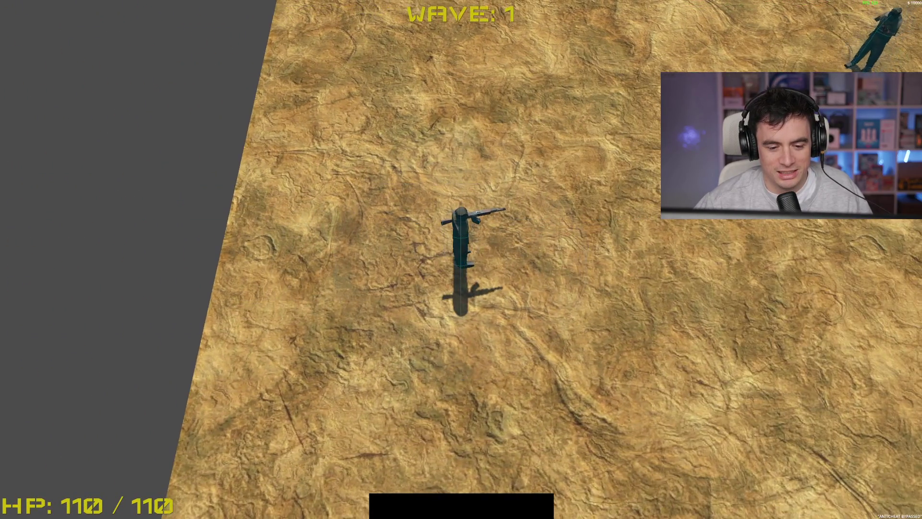
key("d")
key("w")
key("w")
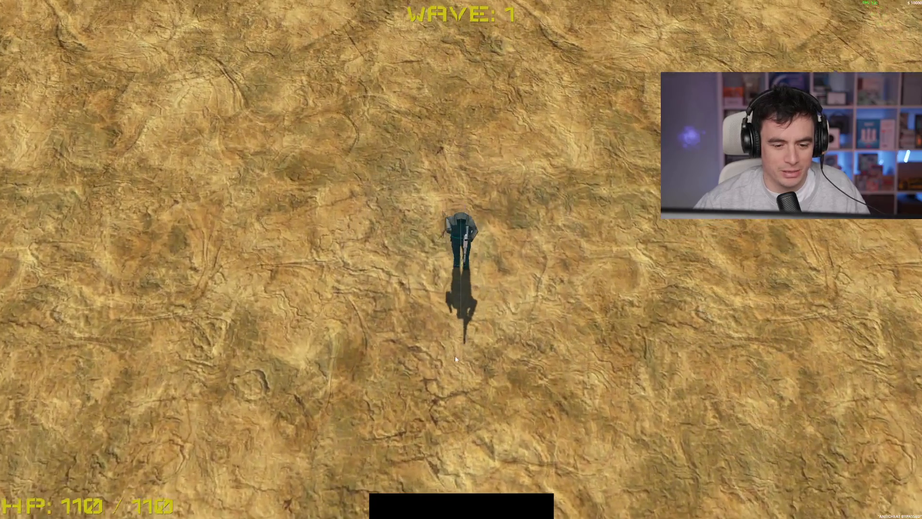
key("w")
key("a")
key("d")
key("a")
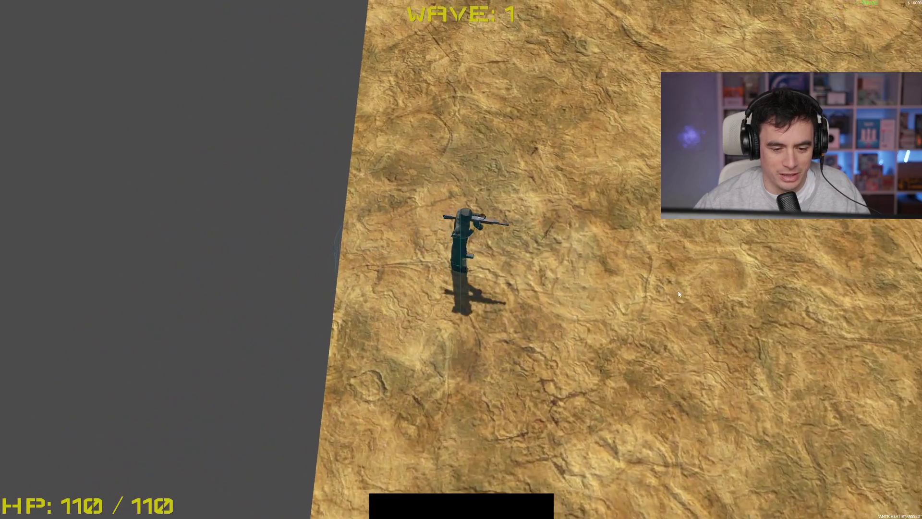
key("d")
Shoot the approaching wave 1 enemies while strafing left and right, killing the last one.
left_click(491, 157)
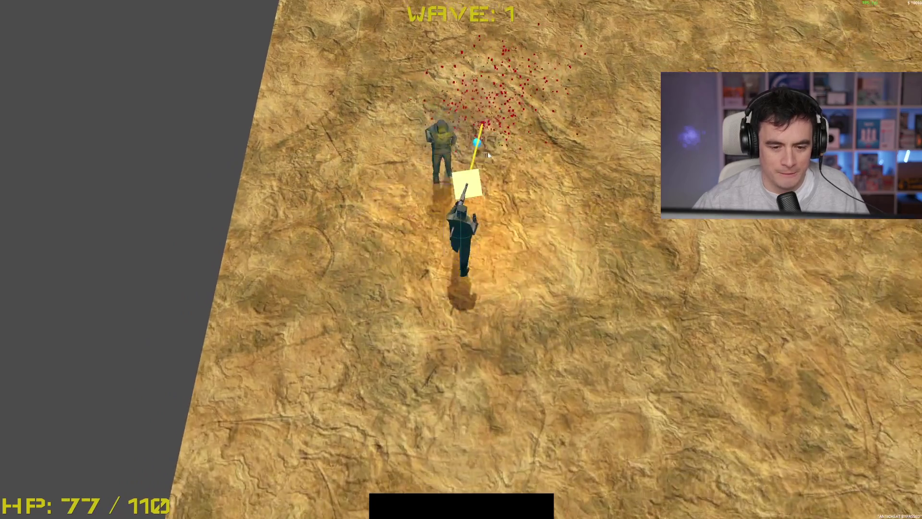
key("d")
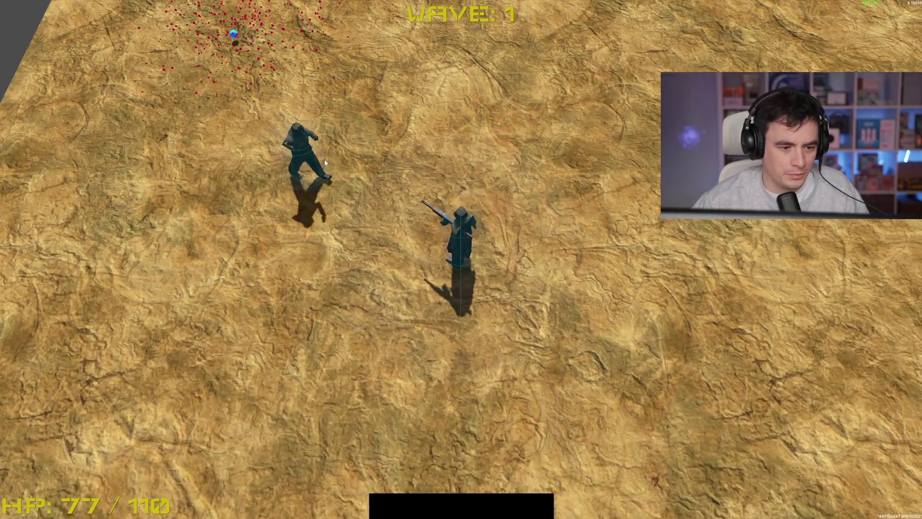
left_click(330, 178)
key("d")
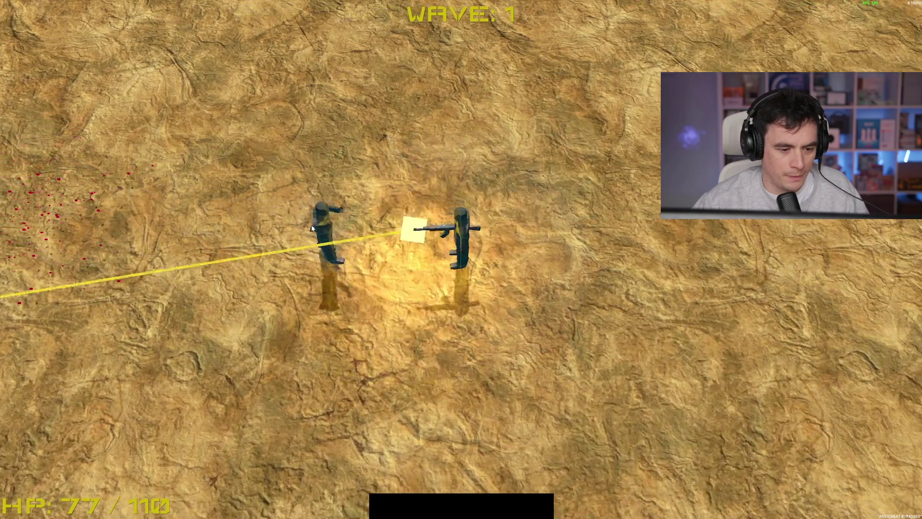
left_click(318, 227)
key("a")
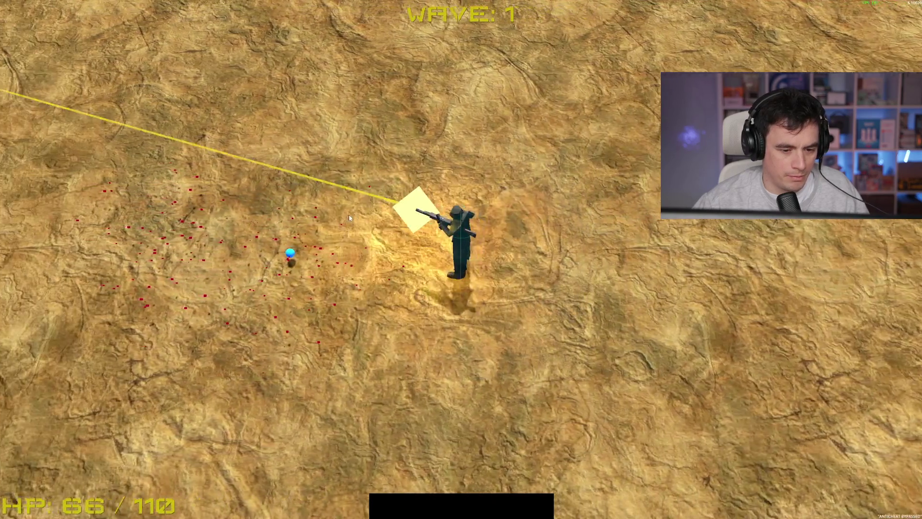
key("a")
left_click(625, 231)
key("d")
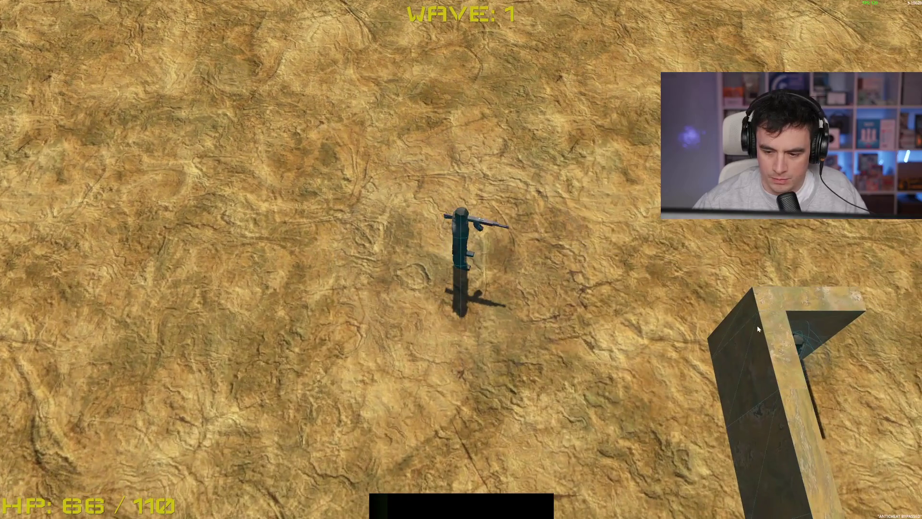
left_click(741, 338)
key("a")
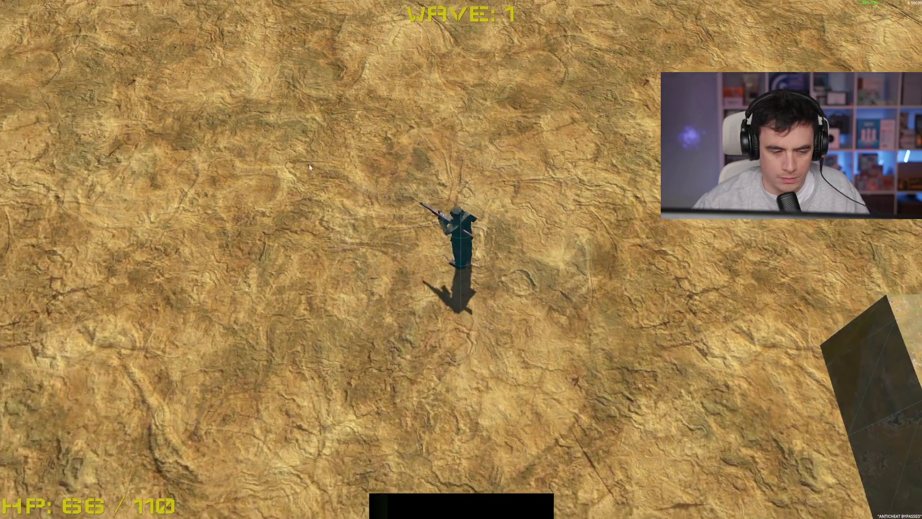
key("a")
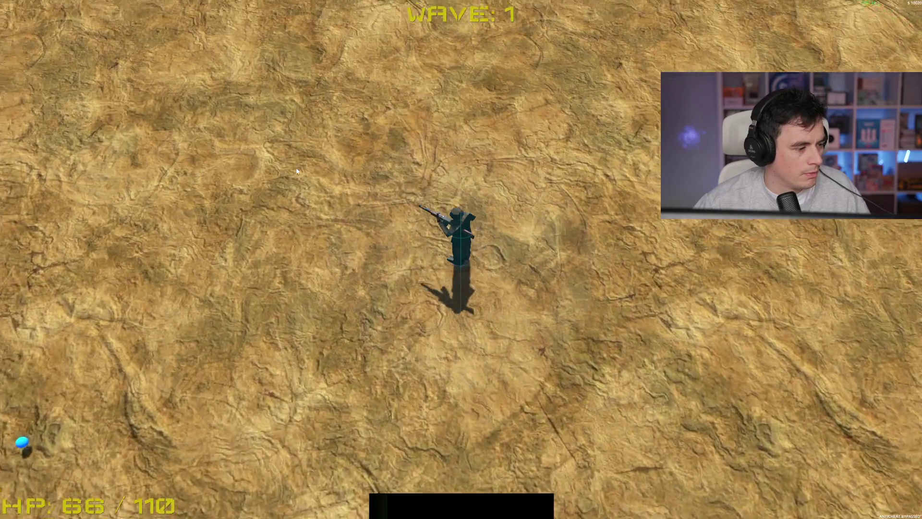
Roam the desert with WASD, then close in and shoot the next nearby enemy.
key("w")
key("a")
key("a")
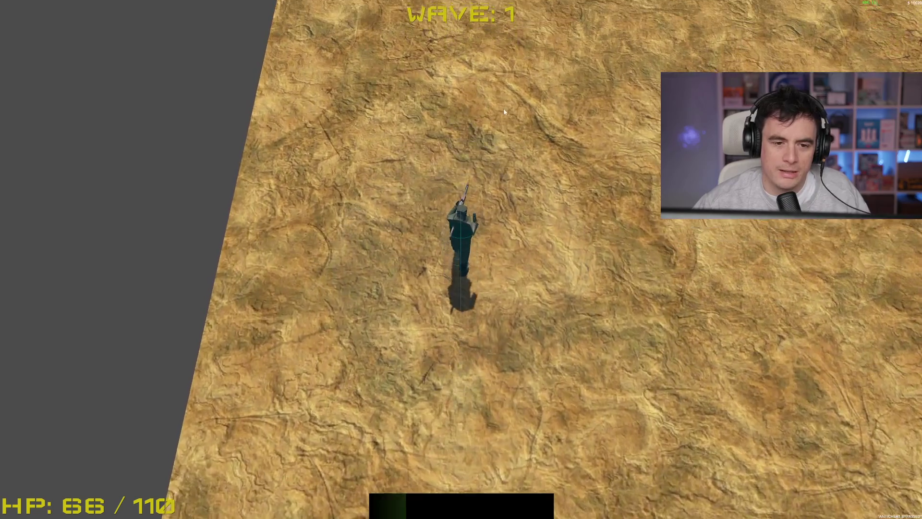
key("w")
key("a")
key("d")
key("s")
key("w")
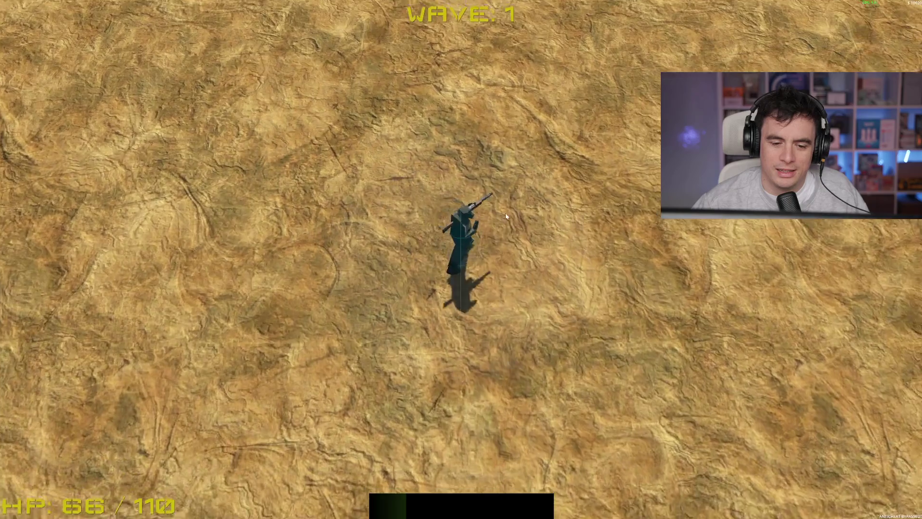
key("s")
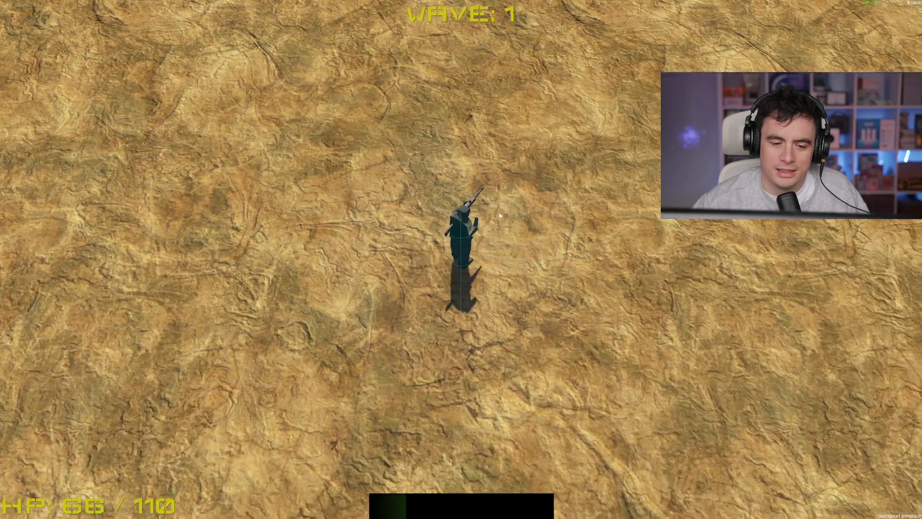
key("w")
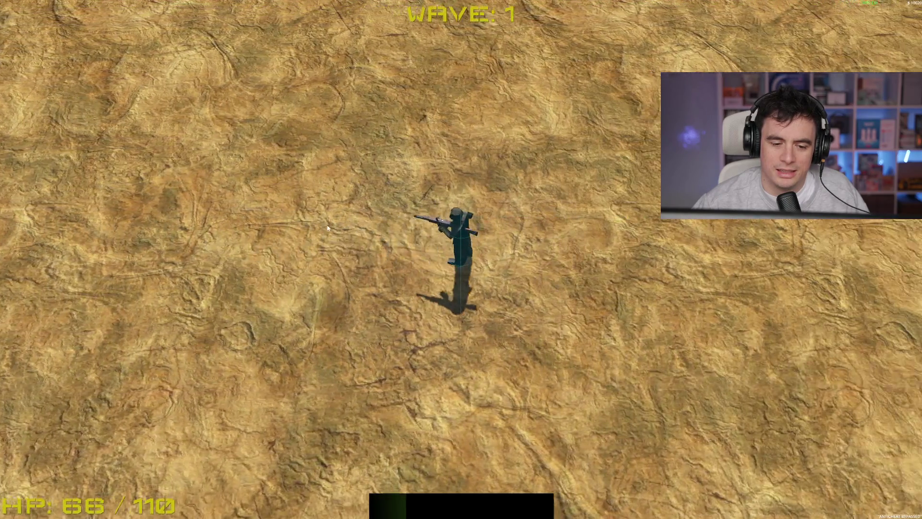
key("d")
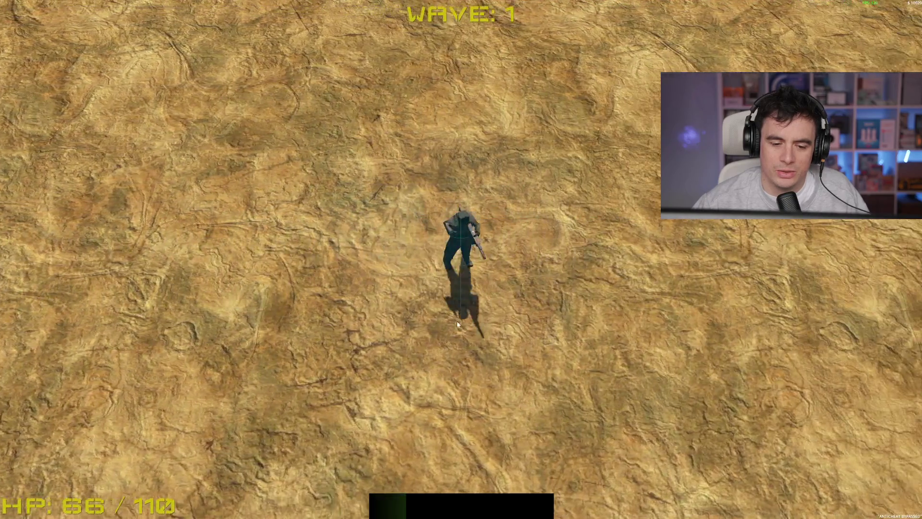
key("w")
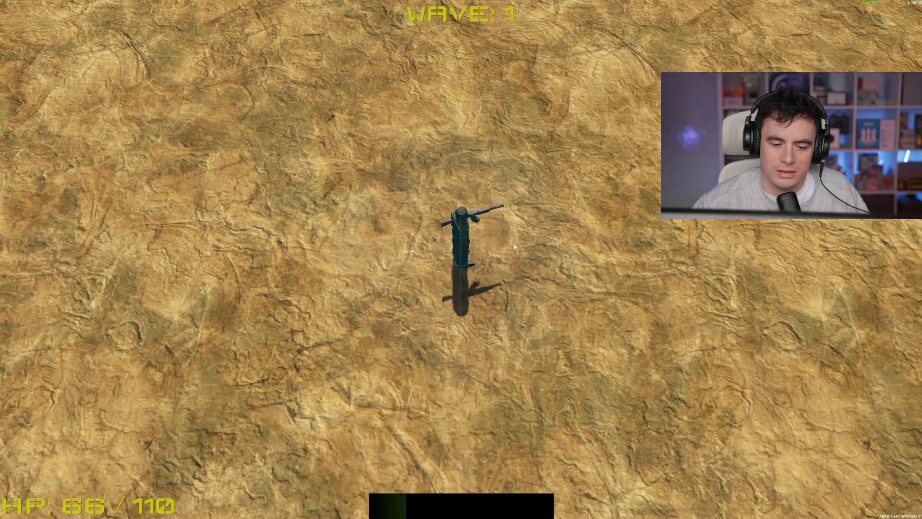
key("a")
key("s")
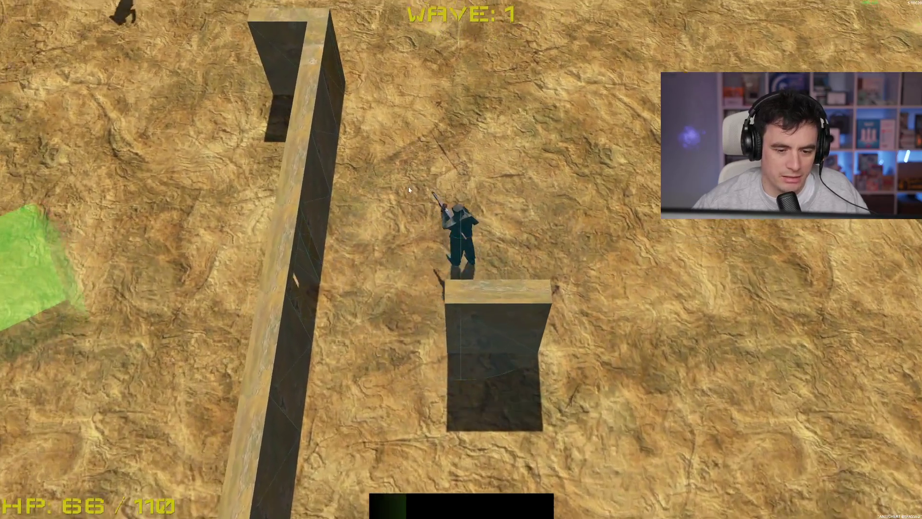
key("w")
key("d")
left_click(215, 239)
Walk onto the green shop pad, buy the Spinbot upgrade for $1000, and close the shop.
key("a")
key("s")
key("s")
key("b")
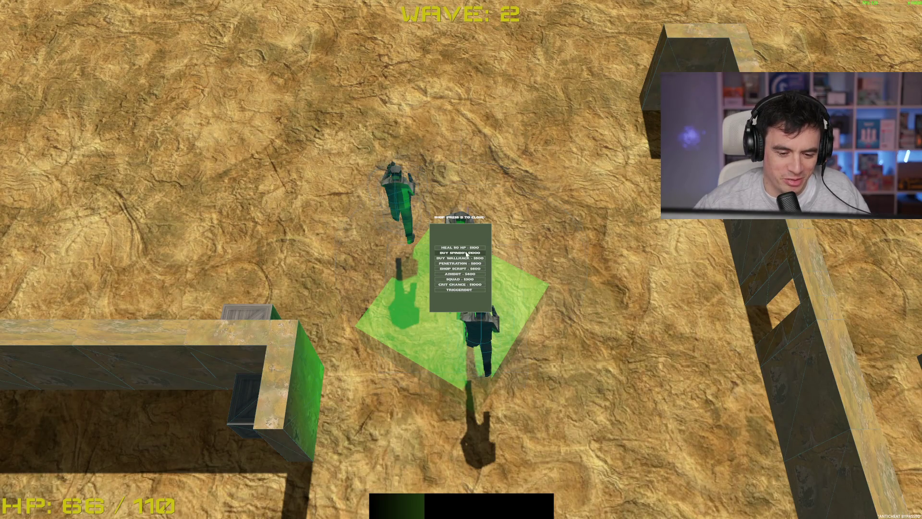
left_click(465, 254)
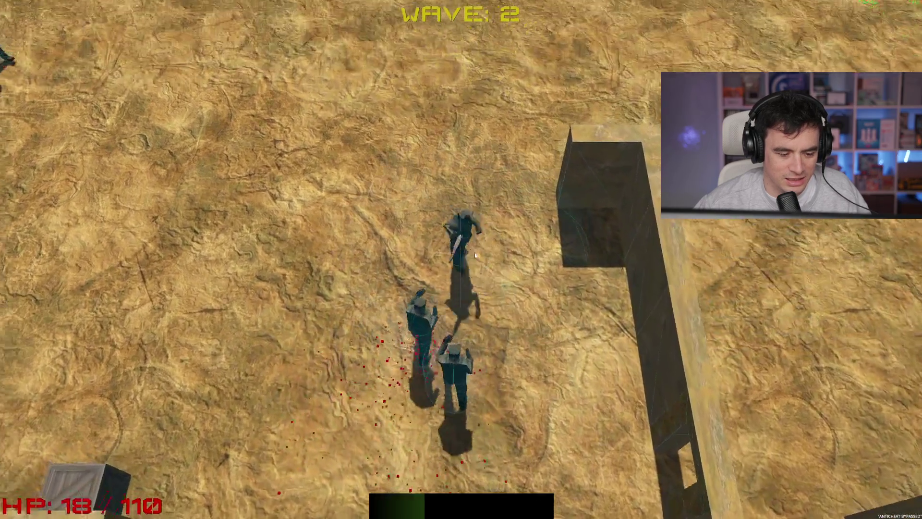
key("b")
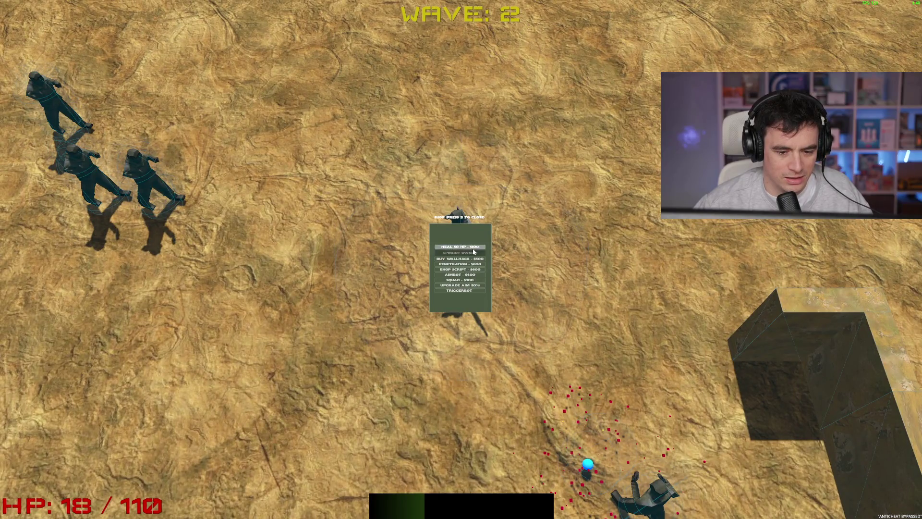
key("b")
Fight on into wave 3 around the walls, shooting an enemy to fill the XP bar.
key("d")
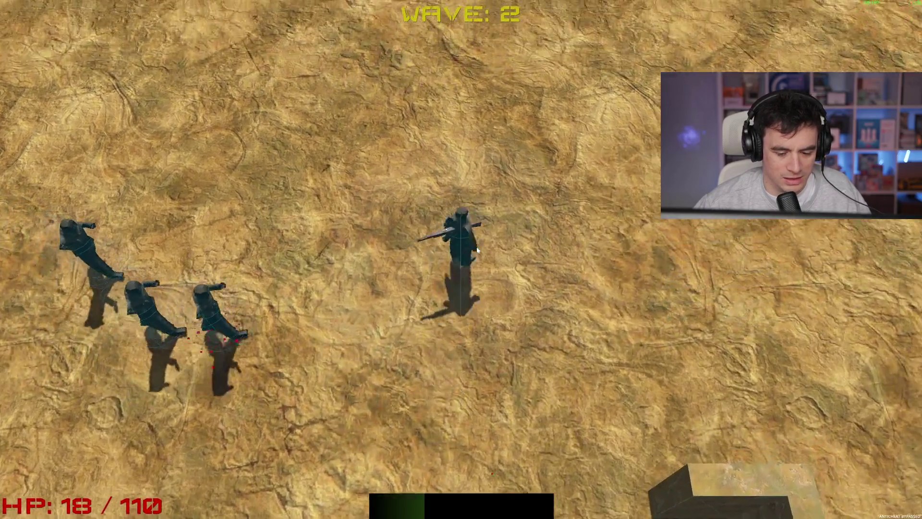
key("s")
key("w")
key("d")
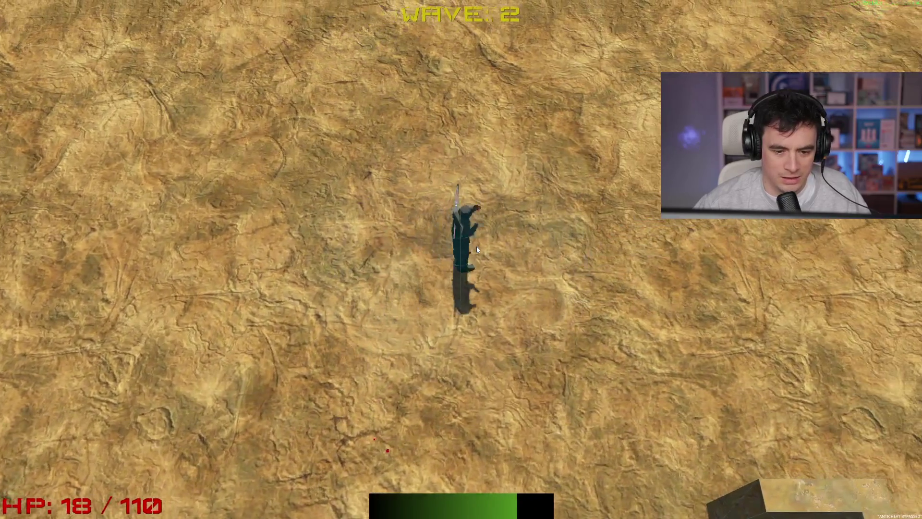
key("s")
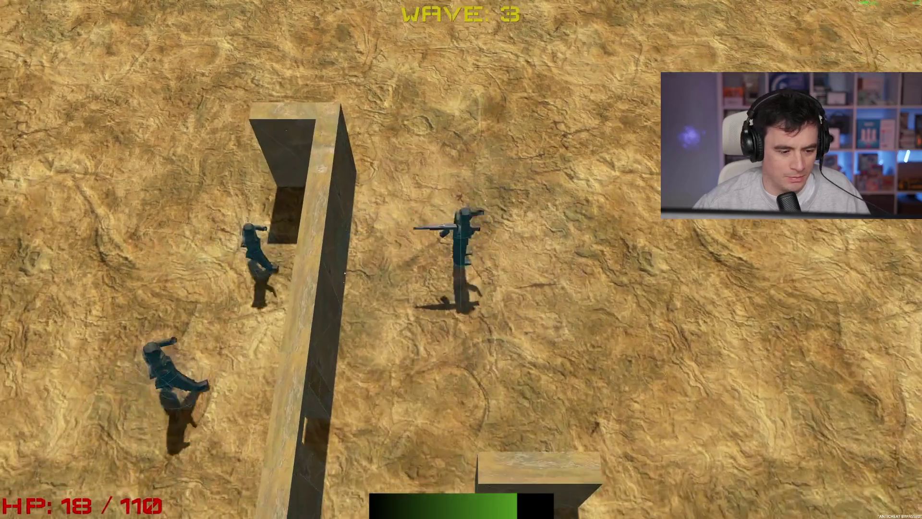
key("w")
key("a")
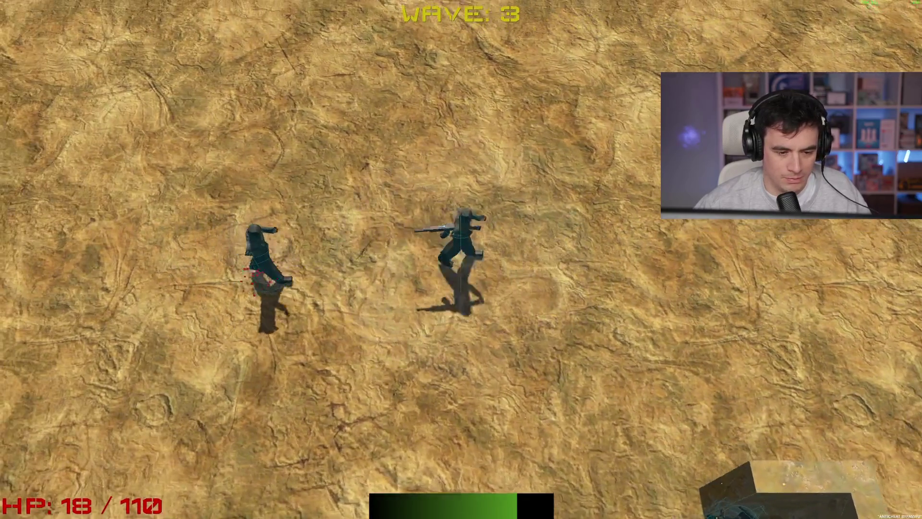
key("s")
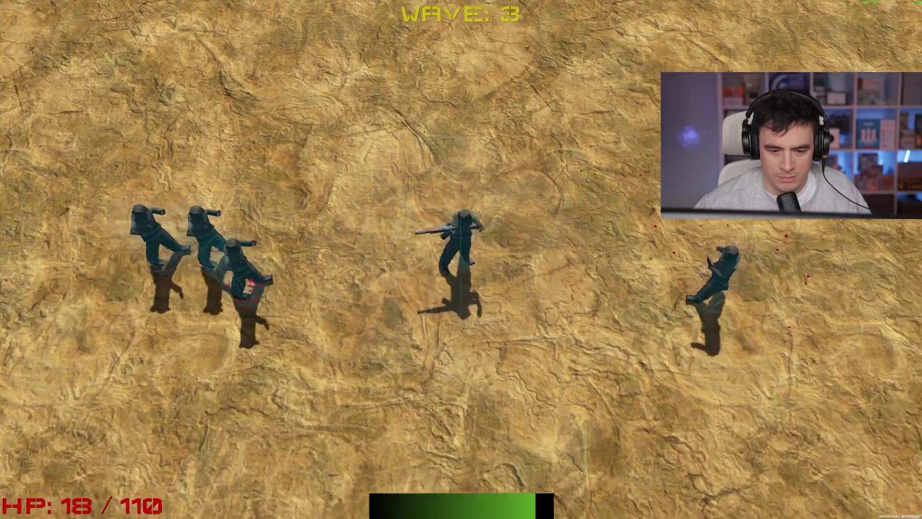
left_click(556, 398)
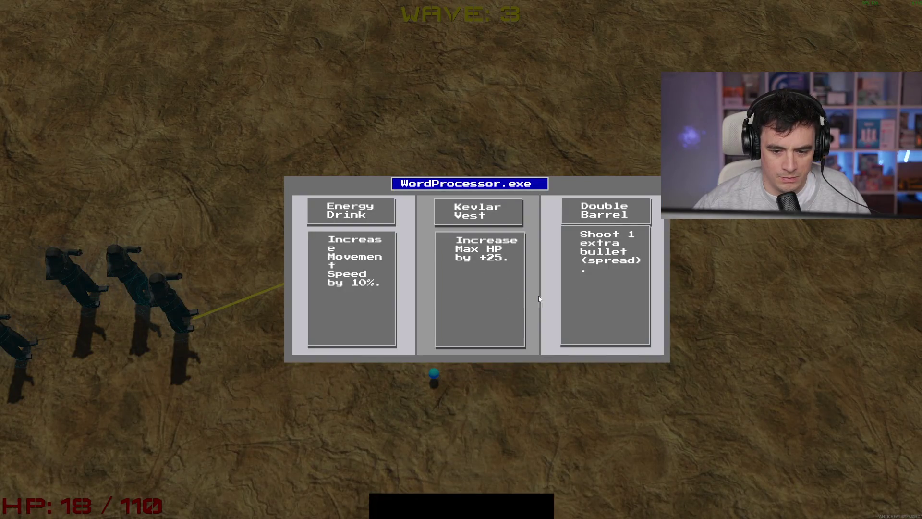
Pick the Double Barrel level-up card and keep fighting, collecting an XP orb.
left_click(604, 300)
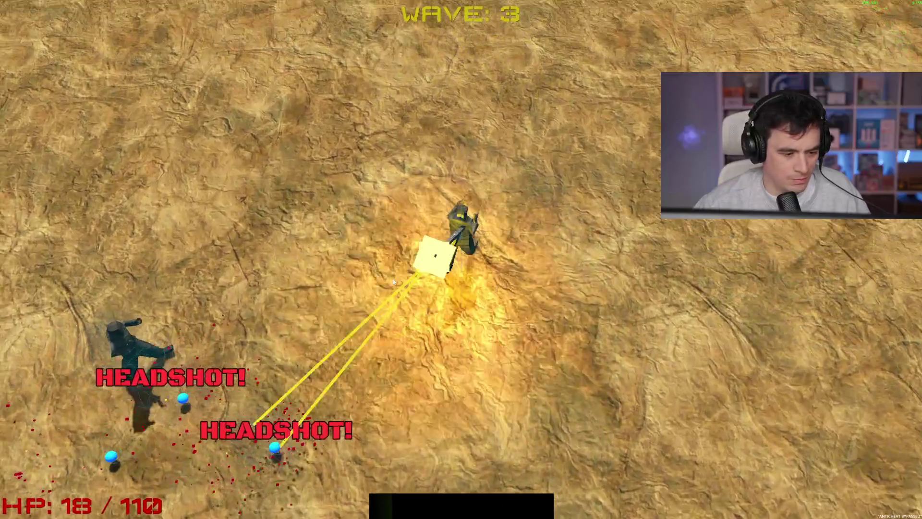
key("s")
key("d")
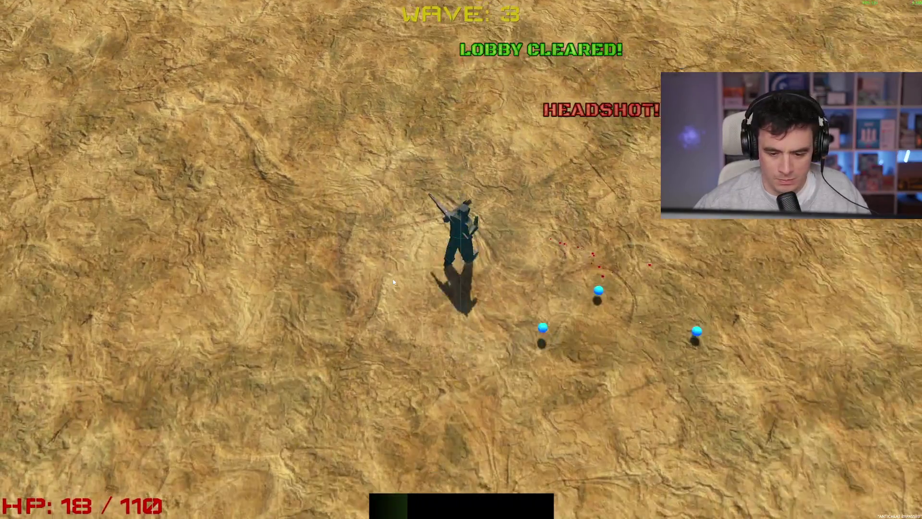
key("d")
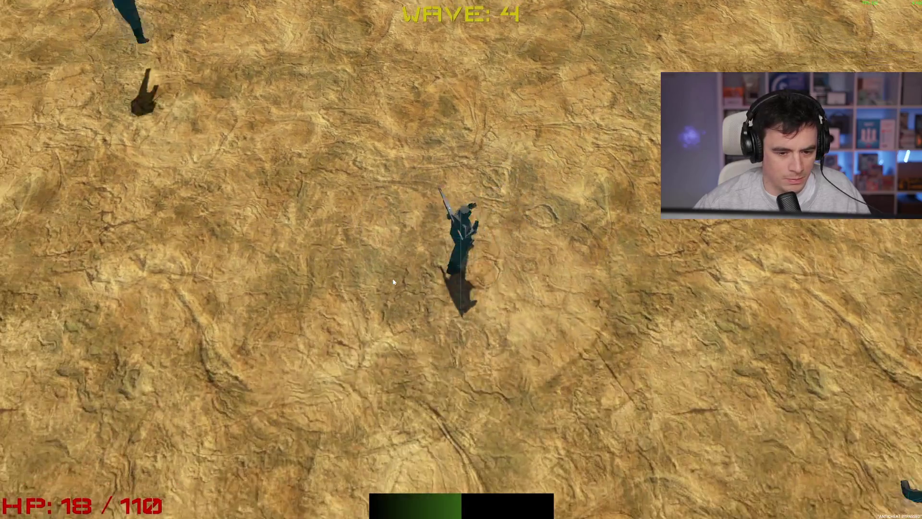
key("s")
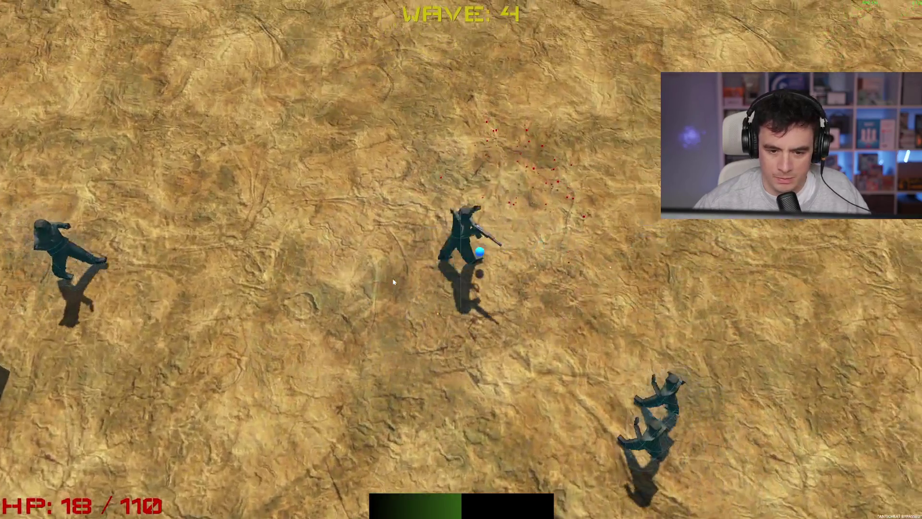
key("s")
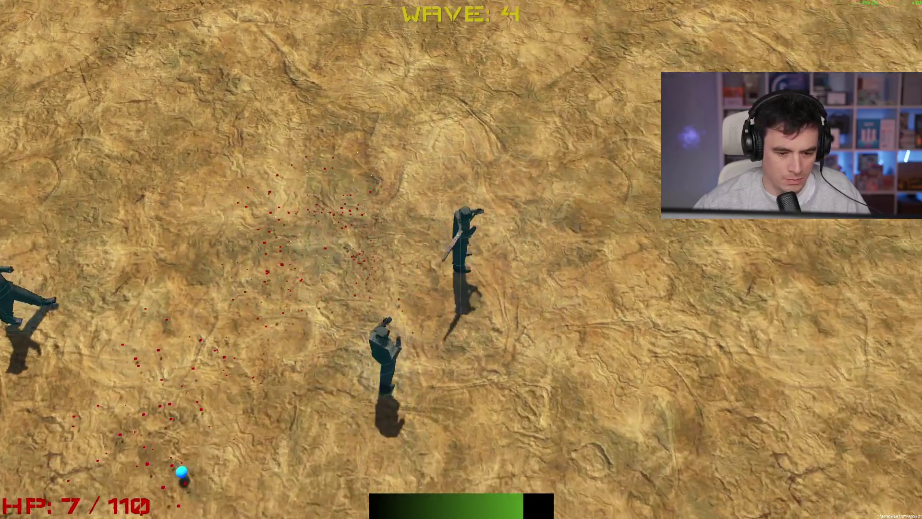
key("w")
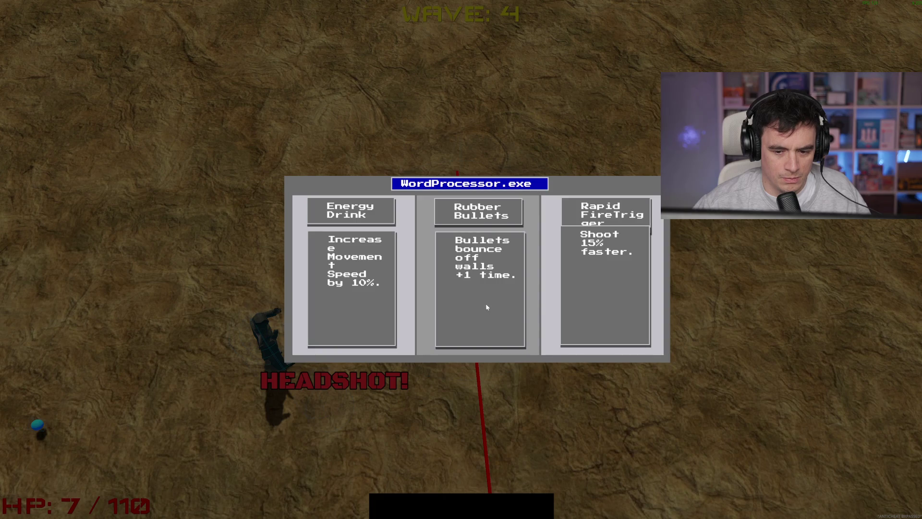
Take another upgrade card, play on until game over, and stop the game with F8.
left_click(595, 303)
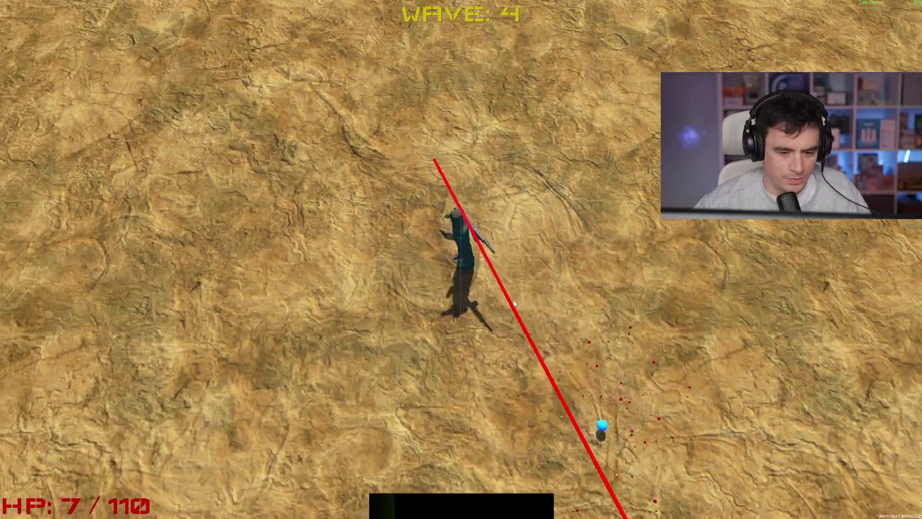
key("d")
key("s")
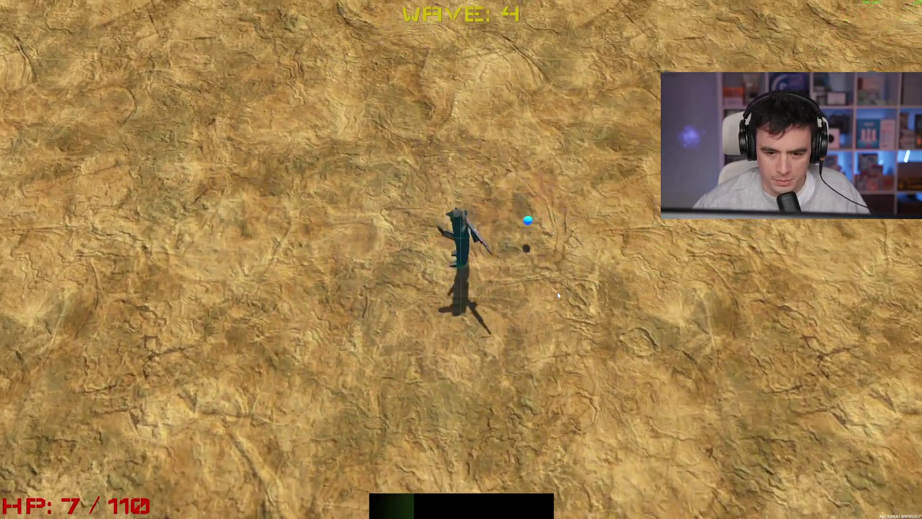
key("s")
key("d")
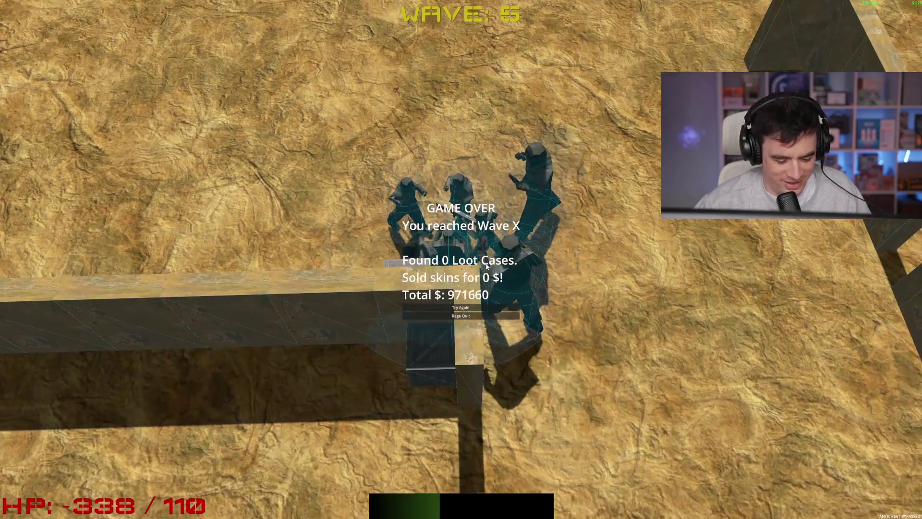
key("F8")
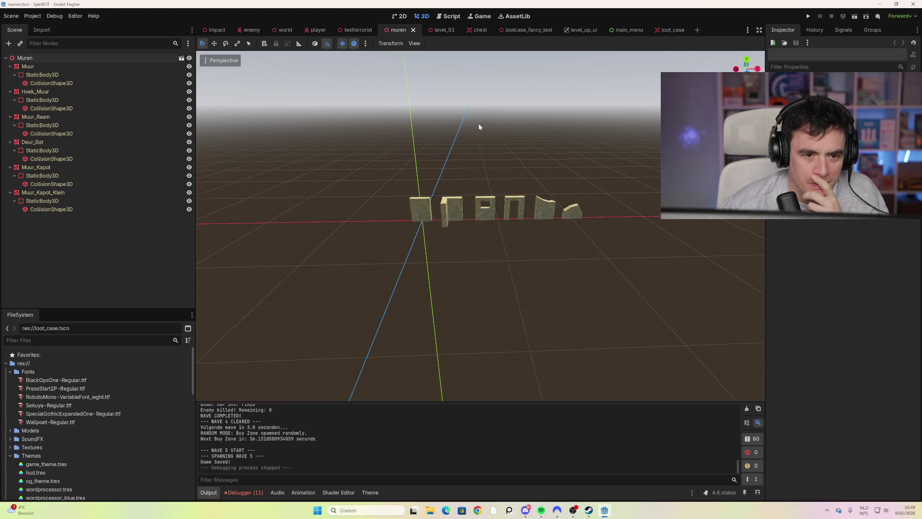
left_click(62, 43)
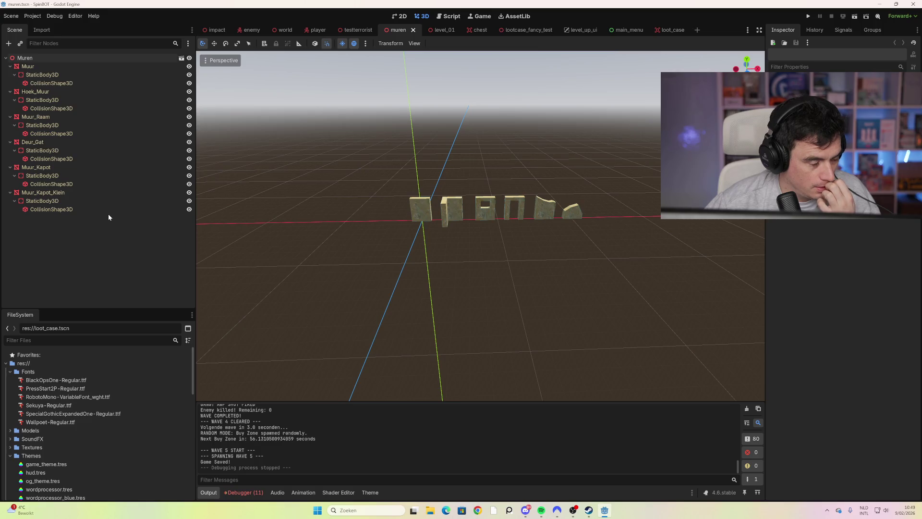
Filter the scene tree and file list for 'sni', then clear both filters.
type("sni")
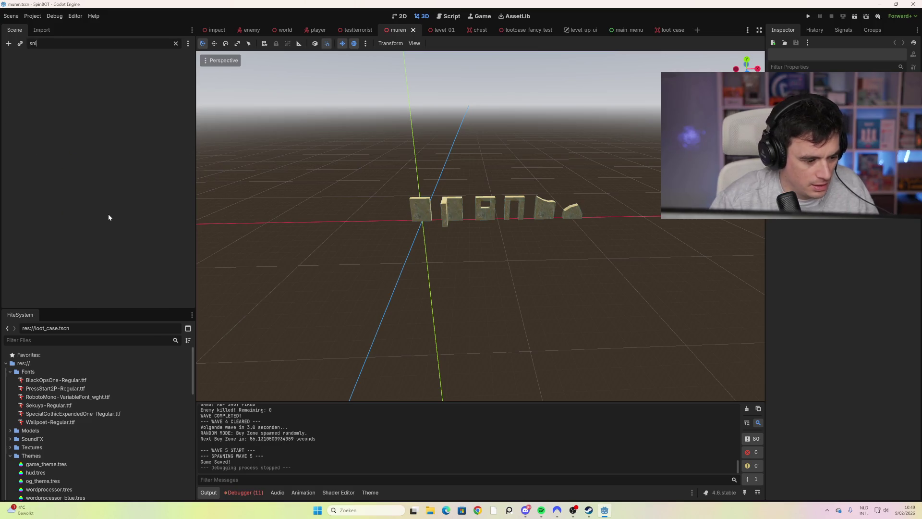
key("BackSpace")
key("BackSpace")
key("BackSpace")
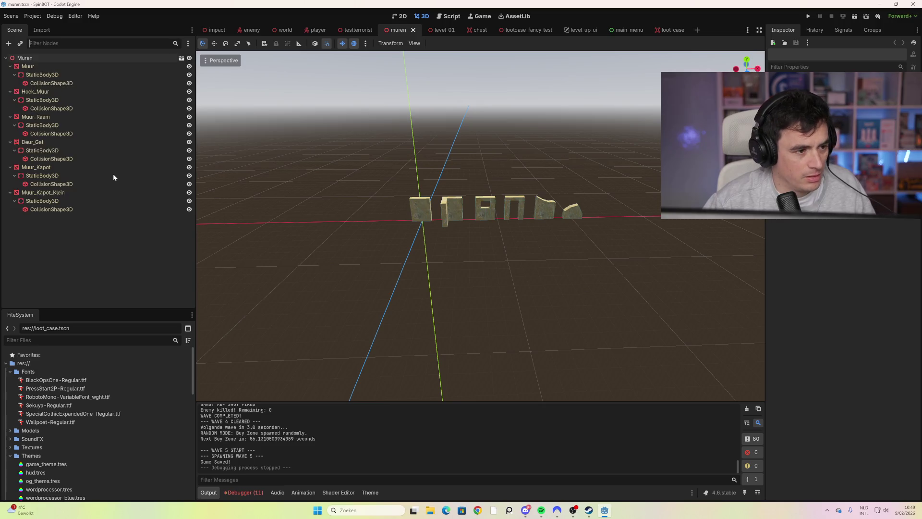
type("sni")
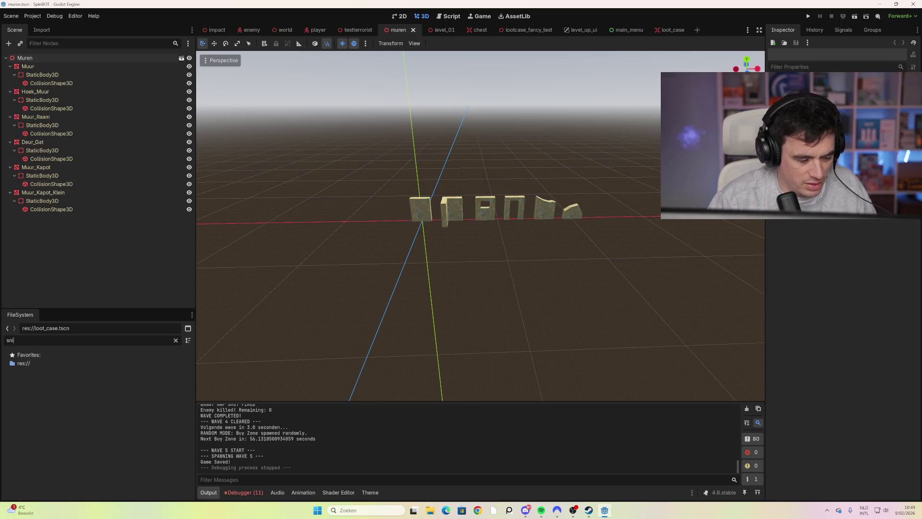
key("BackSpace")
key("BackSpace")
key("BackSpace")
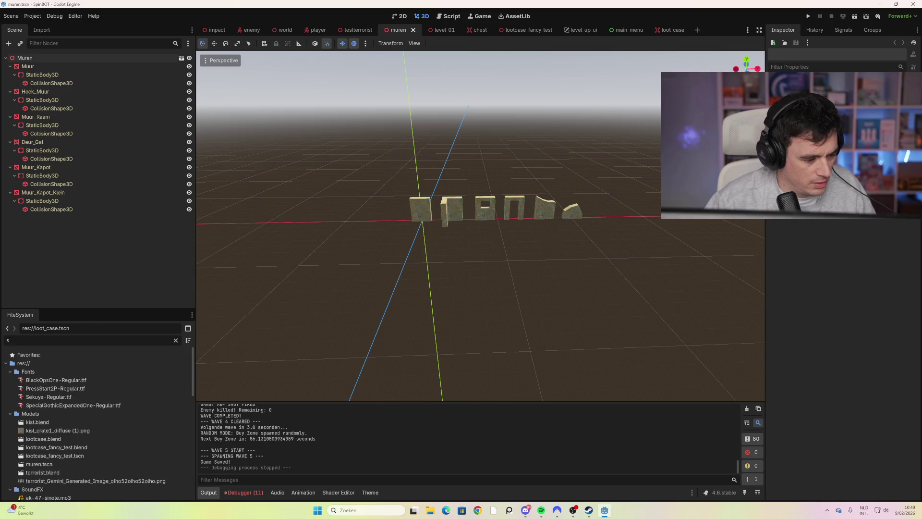
Browse the FileSystem dock, briefly expanding and collapsing the ui and Textures folders.
scroll(90, 420, "down", 4)
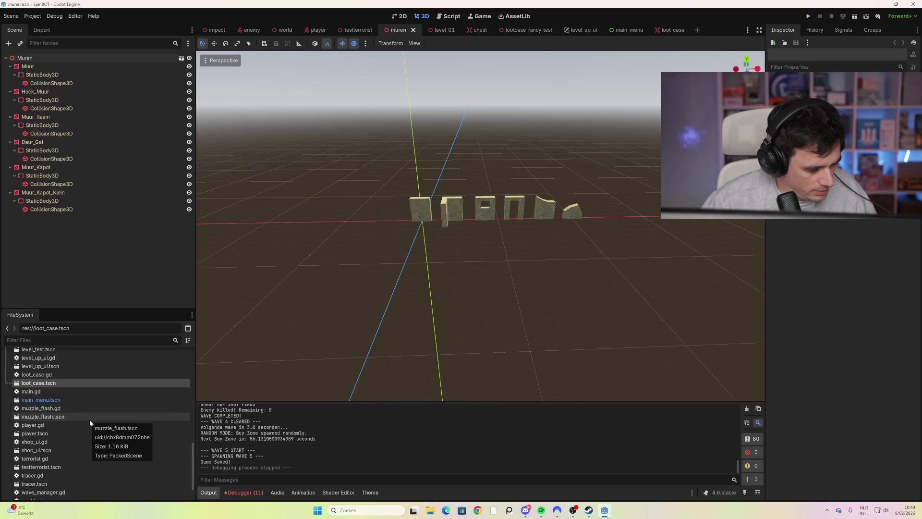
scroll(89, 420, "down", 2)
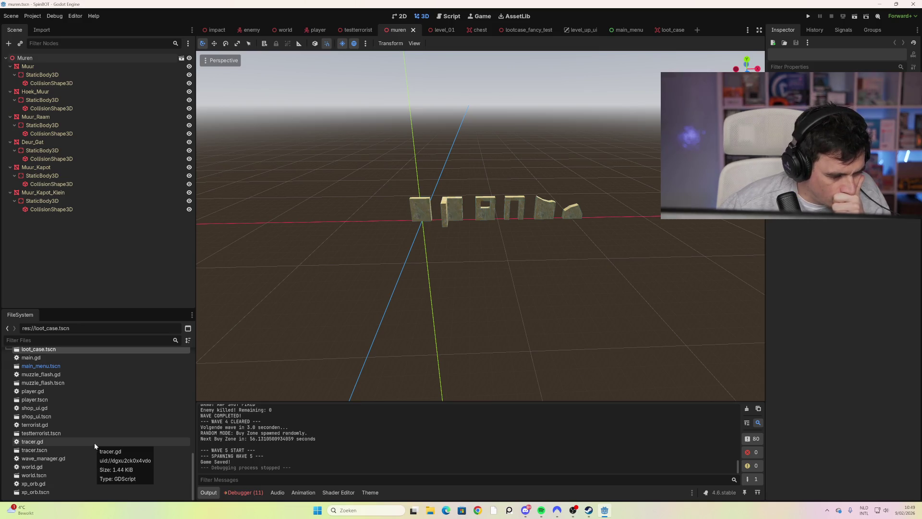
scroll(94, 442, "up", 3)
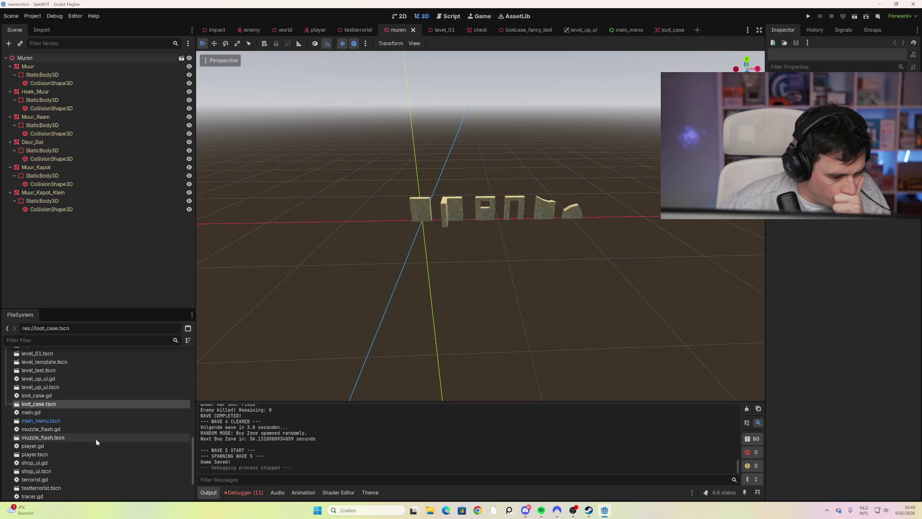
scroll(96, 439, "up", 6)
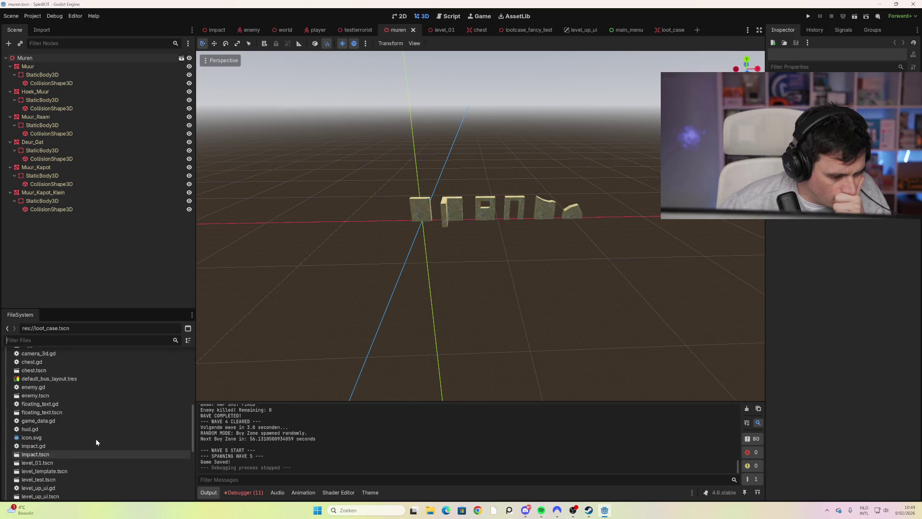
scroll(96, 439, "up", 4)
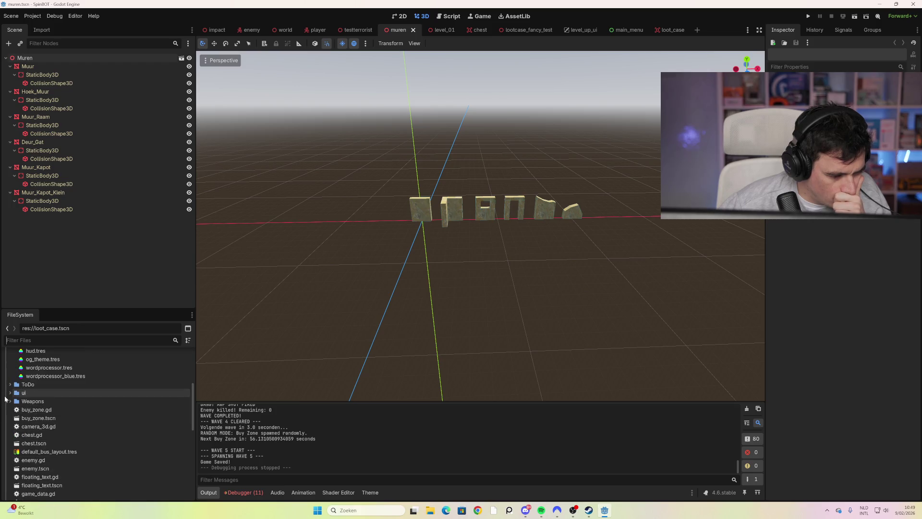
left_click(10, 393)
left_click(10, 393)
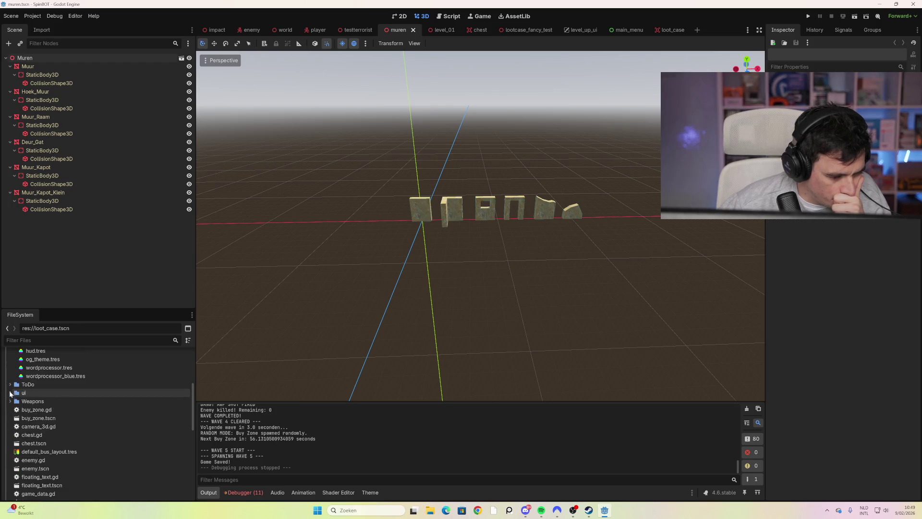
scroll(76, 414, "up", 4)
left_click(10, 416)
left_click(10, 417)
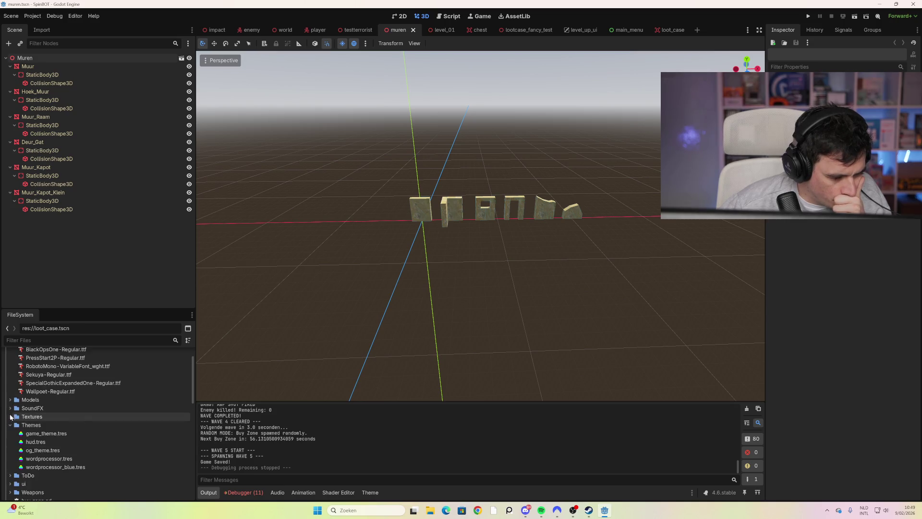
scroll(67, 404, "up", 2)
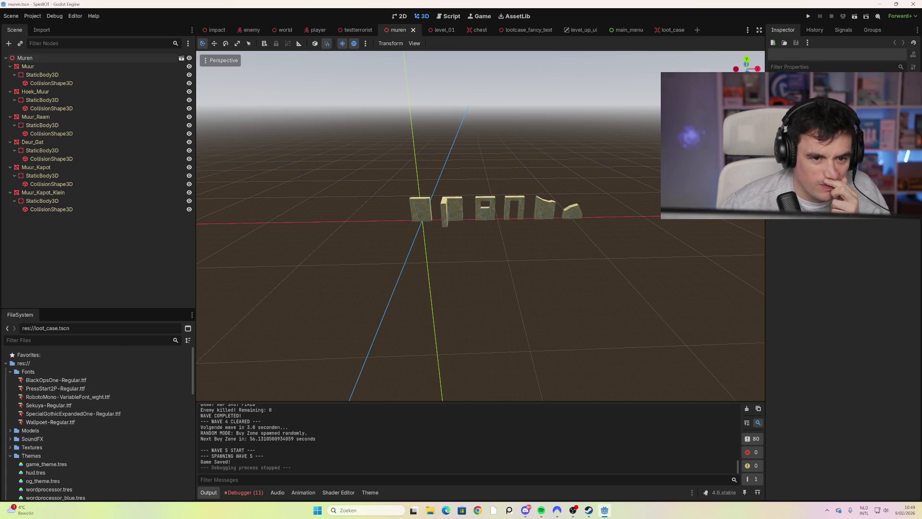
Scroll down the project files and open tracer.tscn.
scroll(111, 367, "down", 5)
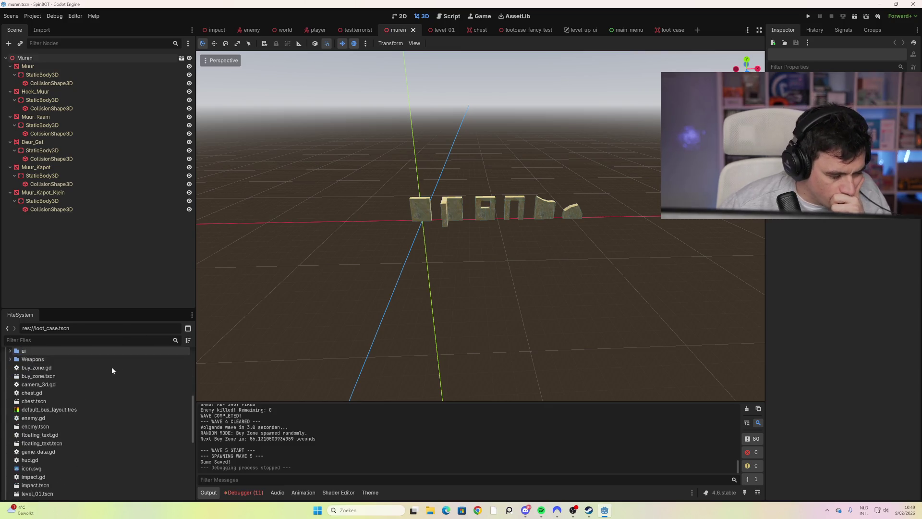
scroll(119, 364, "down", 1)
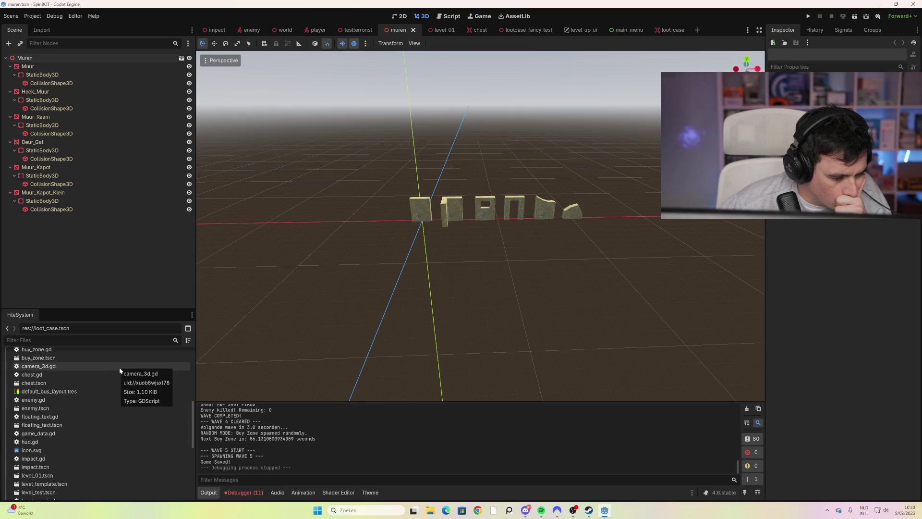
scroll(118, 377, "down", 1)
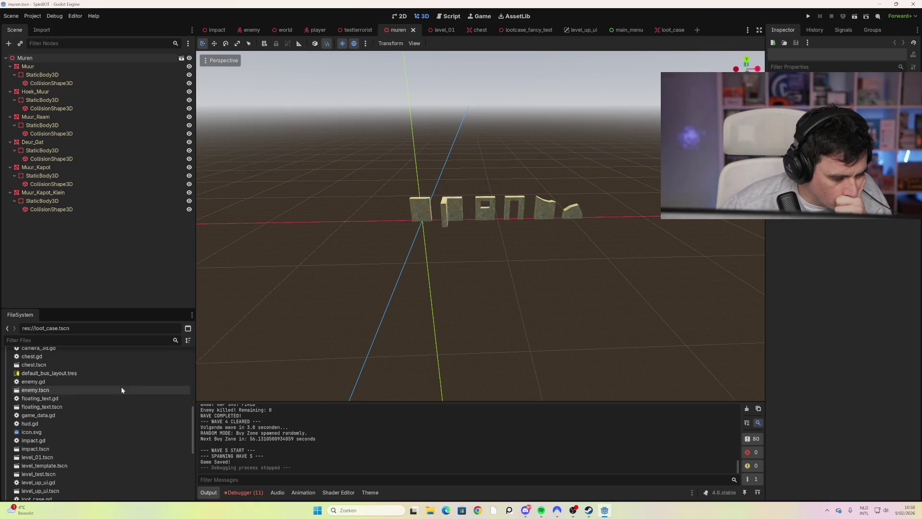
scroll(121, 399, "down", 1)
scroll(124, 403, "down", 4)
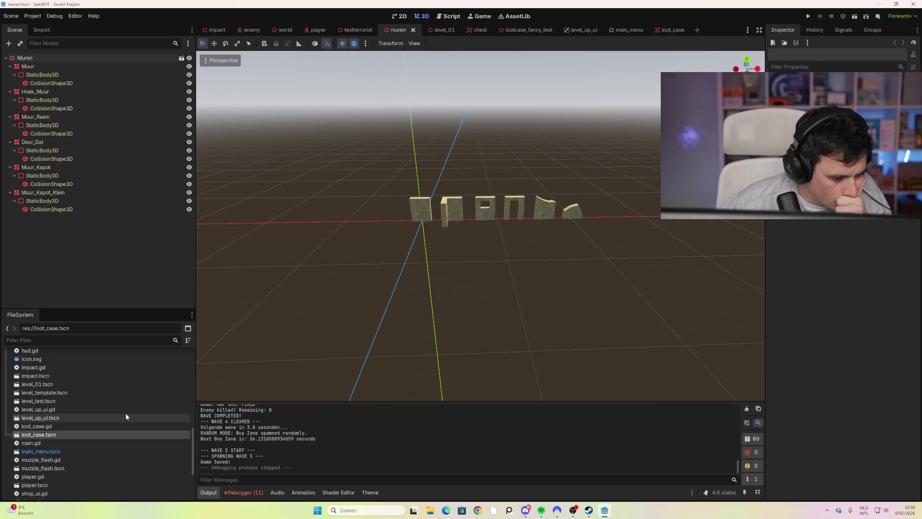
scroll(126, 413, "down", 1)
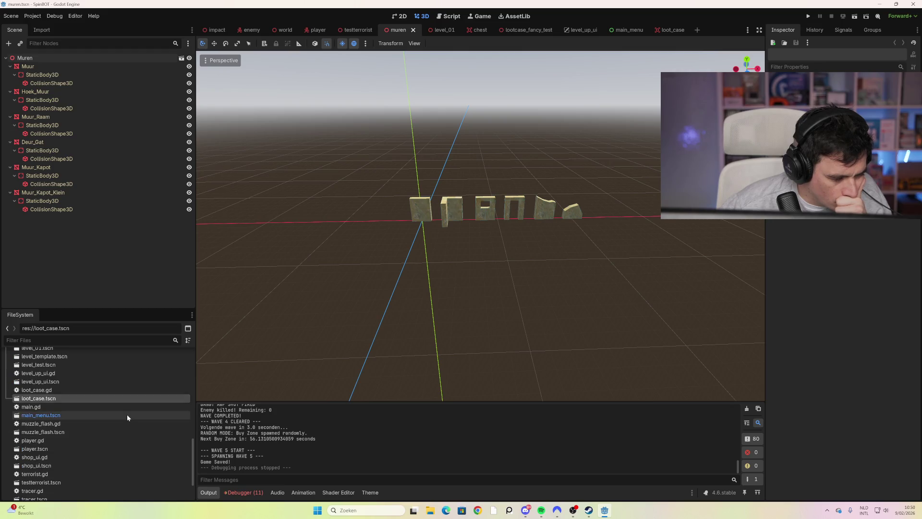
scroll(126, 414, "down", 1)
scroll(127, 414, "down", 1)
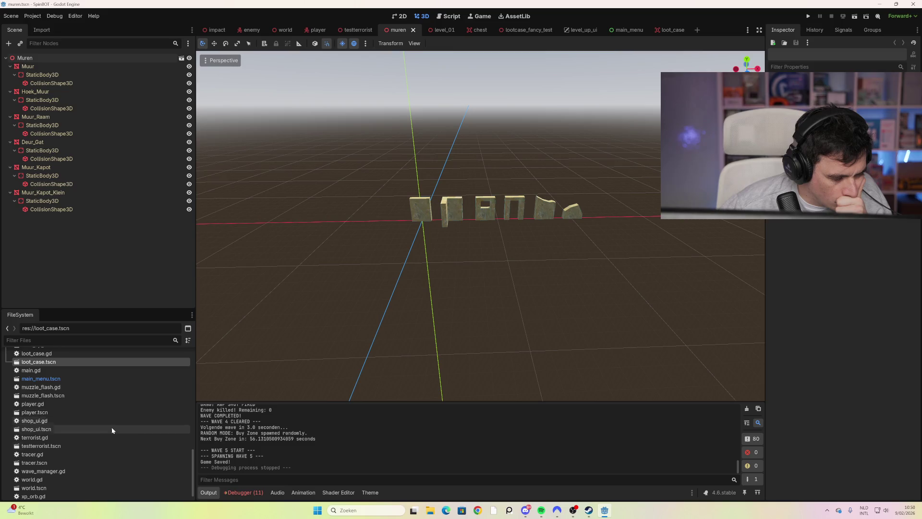
double_click(72, 462)
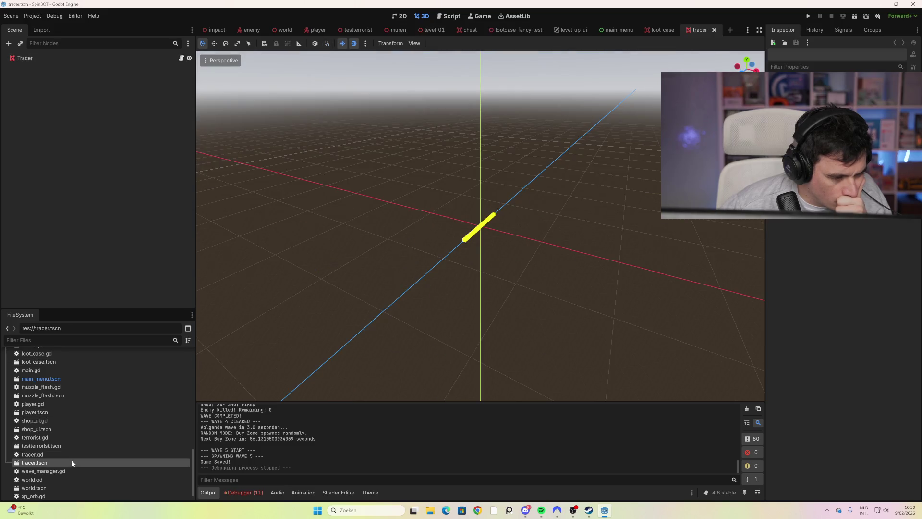
Select terrorist.gd, filter the file list for 'enemy' and open the enemy scene.
scroll(121, 381, "down", 1)
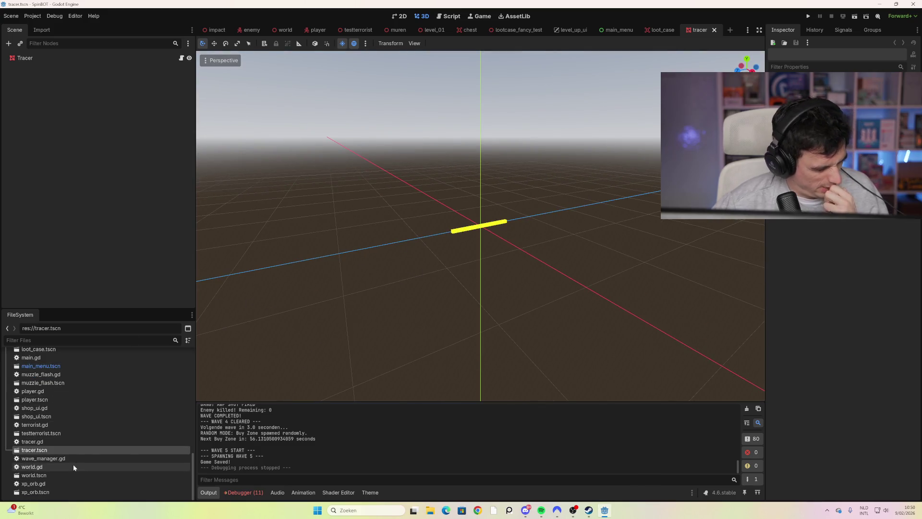
left_click(77, 423)
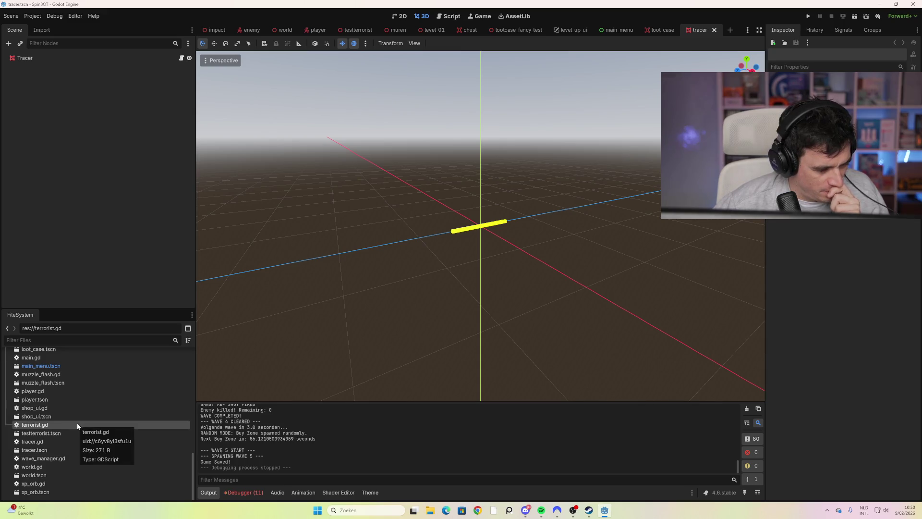
left_click(61, 340)
type("enemy")
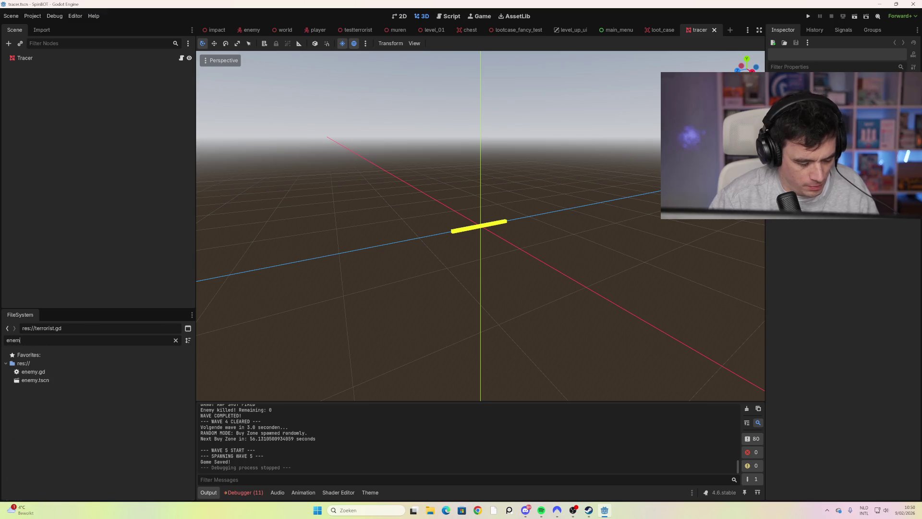
double_click(48, 379)
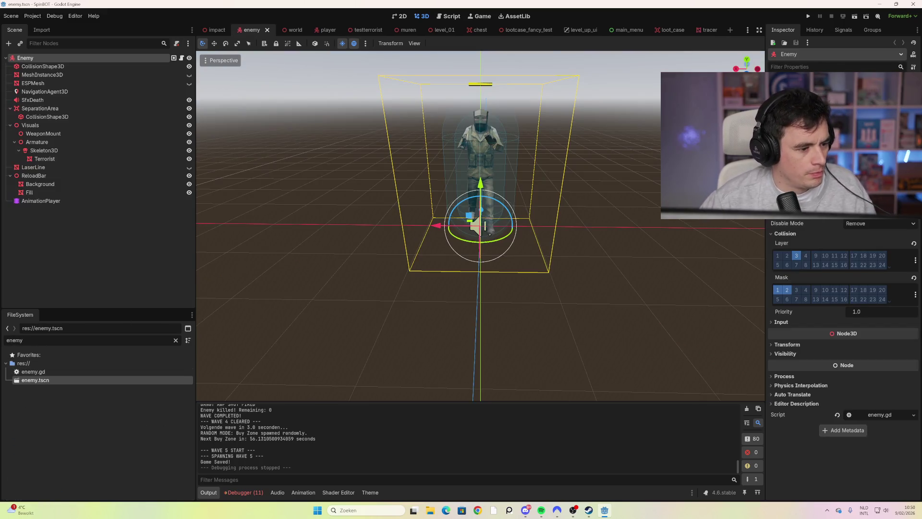
Select the LaserLine node and orbit the view around the enemy.
left_click(60, 167)
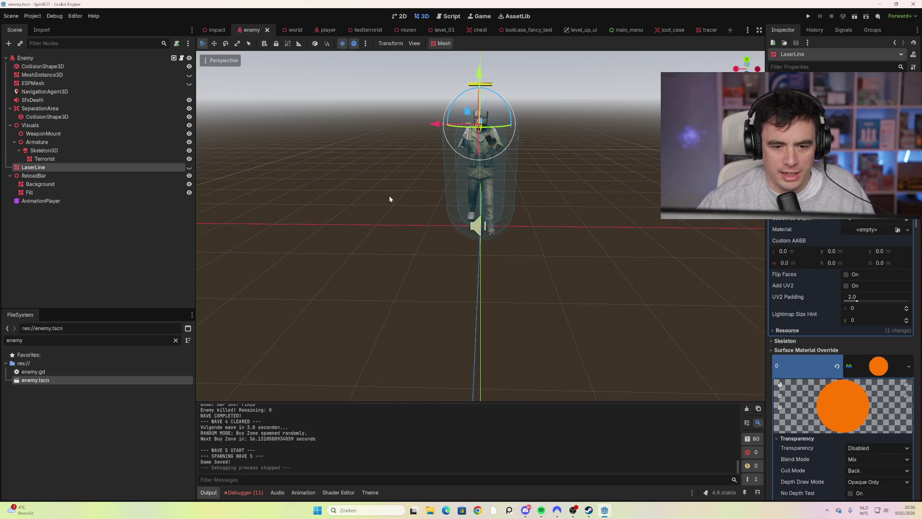
left_click_drag(387, 194, 458, 208)
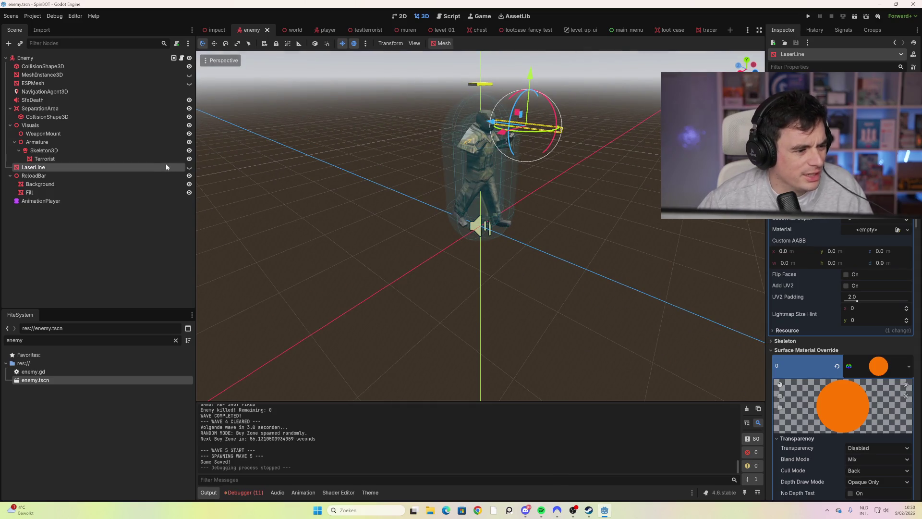
left_click_drag(565, 239, 436, 232)
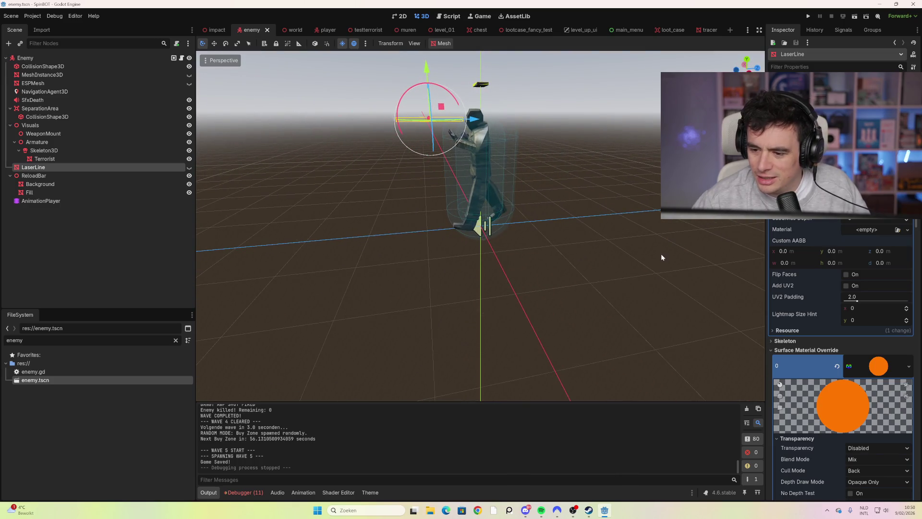
scroll(846, 313, "down", 3)
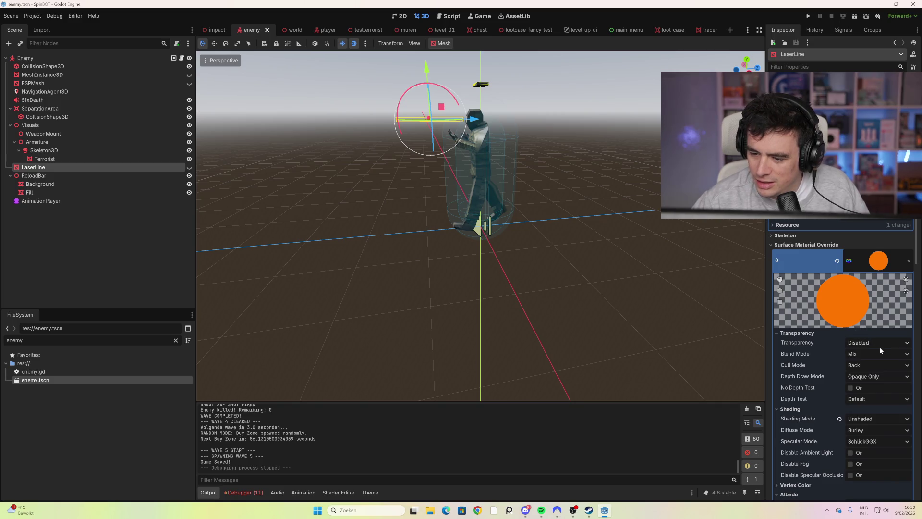
Try Alpha transparency on the laser material, then turn transparency back off.
left_click(881, 343)
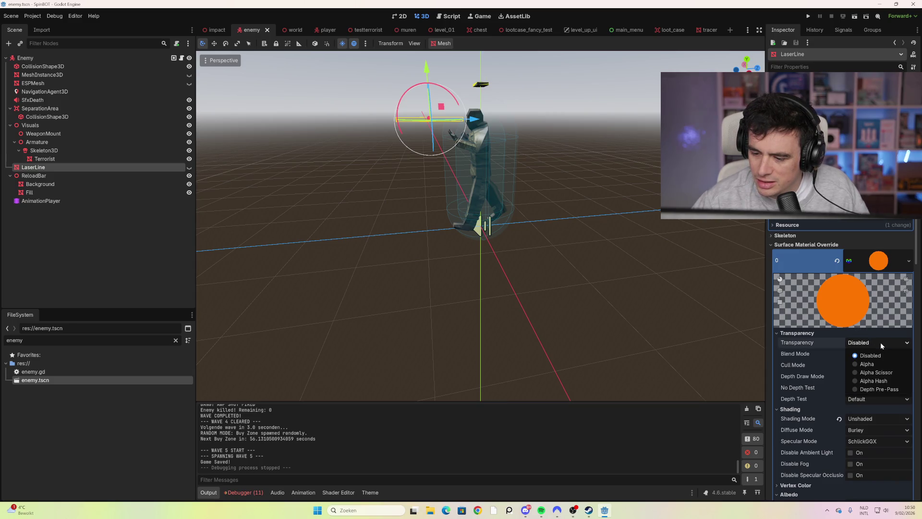
left_click(881, 364)
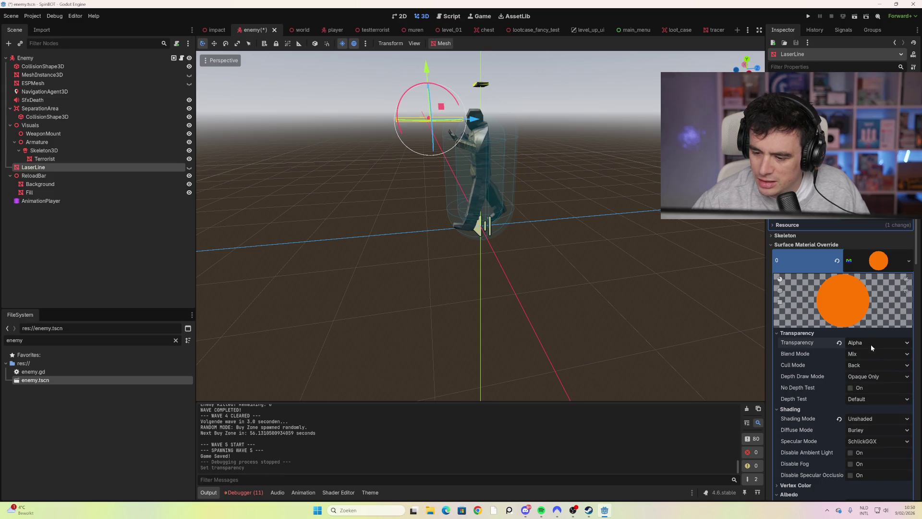
left_click(872, 344)
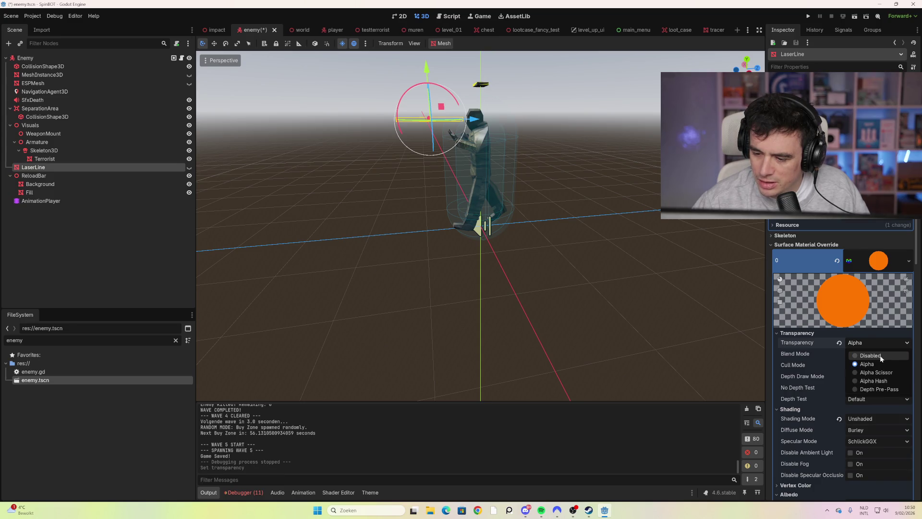
left_click(881, 356)
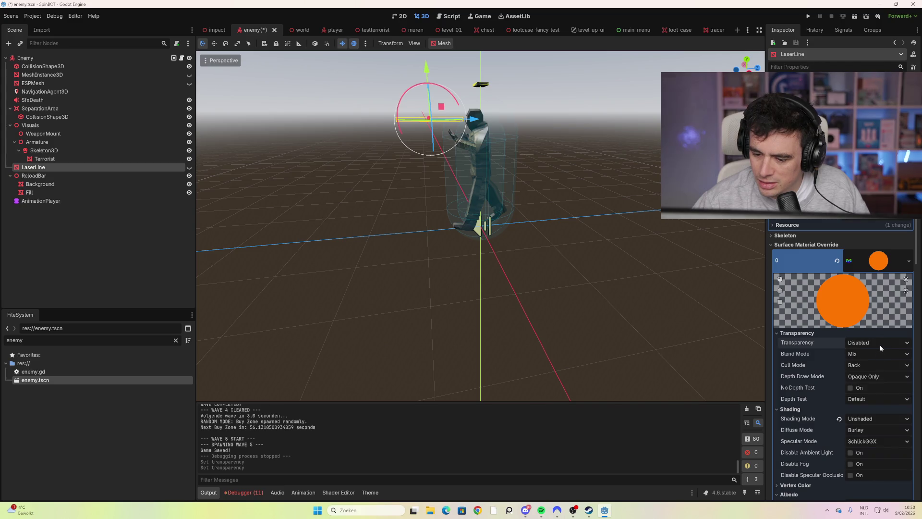
Set the LaserLine material transparency to Alpha, keeping the Mix blend mode.
scroll(880, 345, "down", 2)
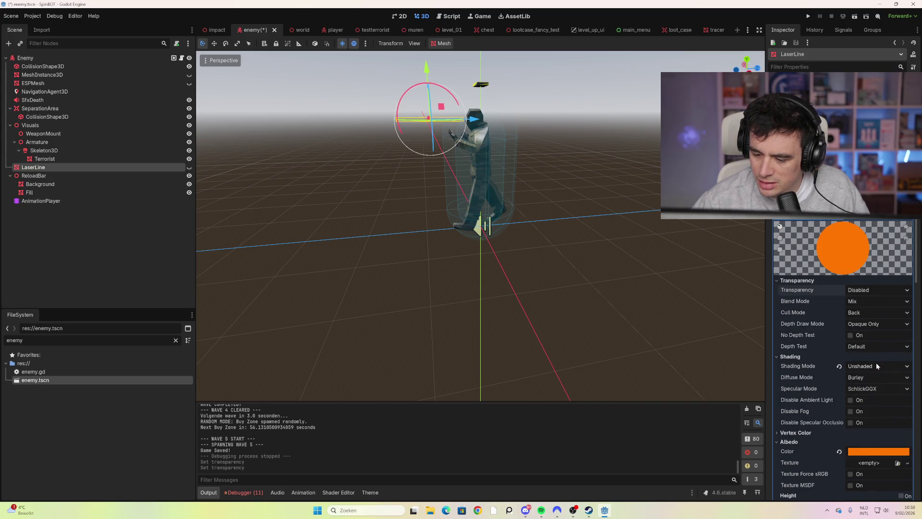
scroll(875, 362, "down", 2)
left_click(868, 238)
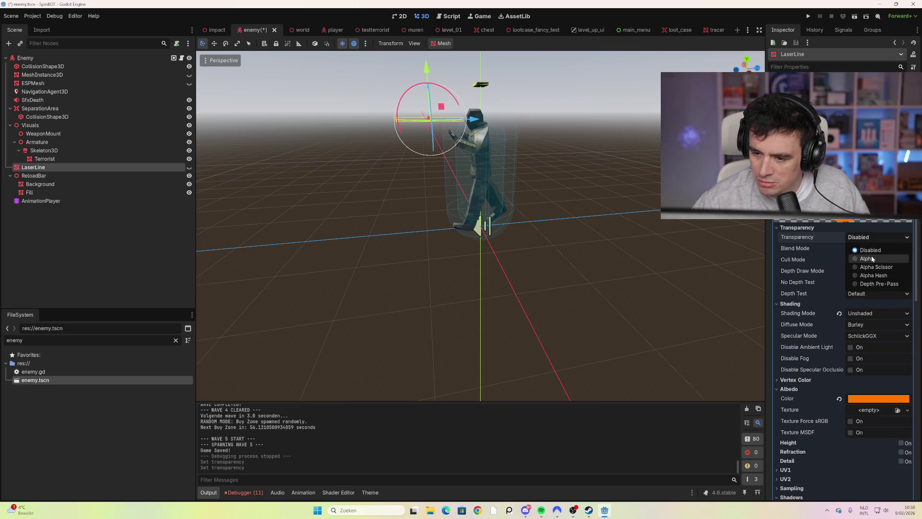
left_click(873, 259)
left_click(866, 248)
left_click(868, 259)
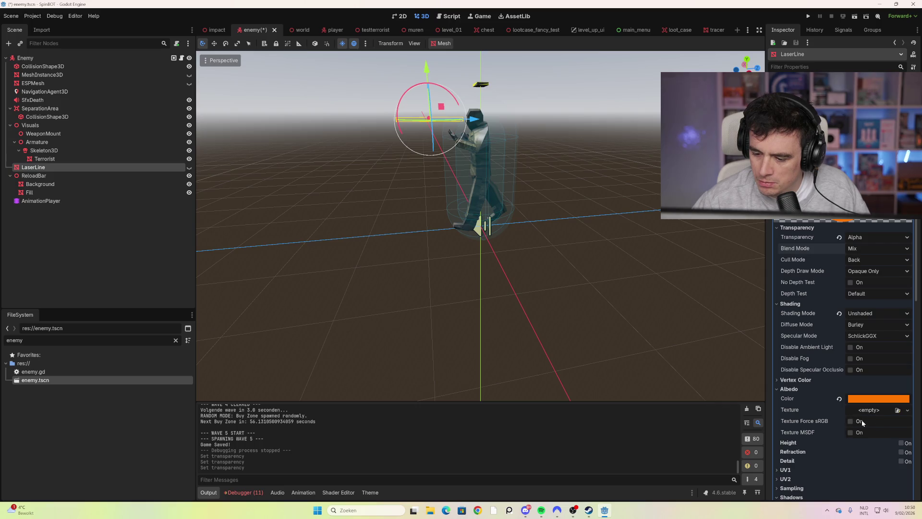
left_click(867, 401)
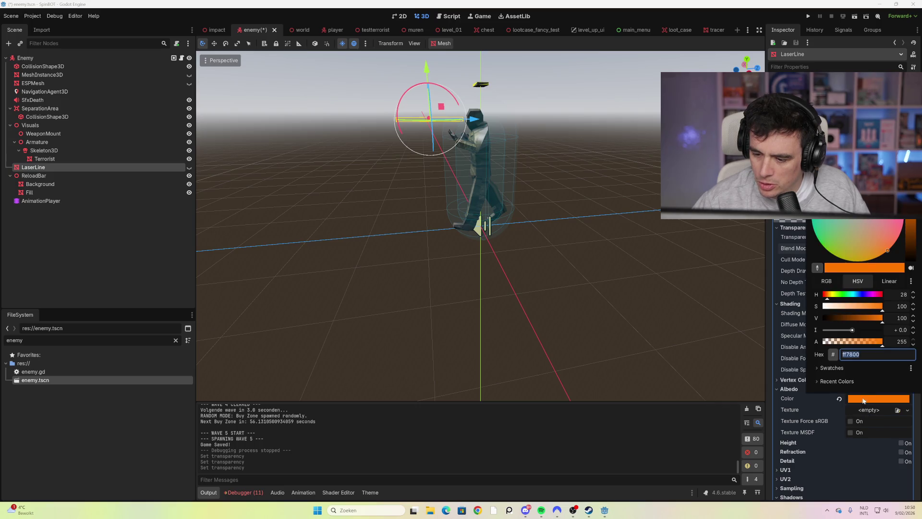
Lower the laser colour's alpha to 83 and dismiss the colour picker.
mouse_move(882, 345)
left_mouse_down()
mouse_move(841, 348)
mouse_move(852, 349)
left_mouse_up()
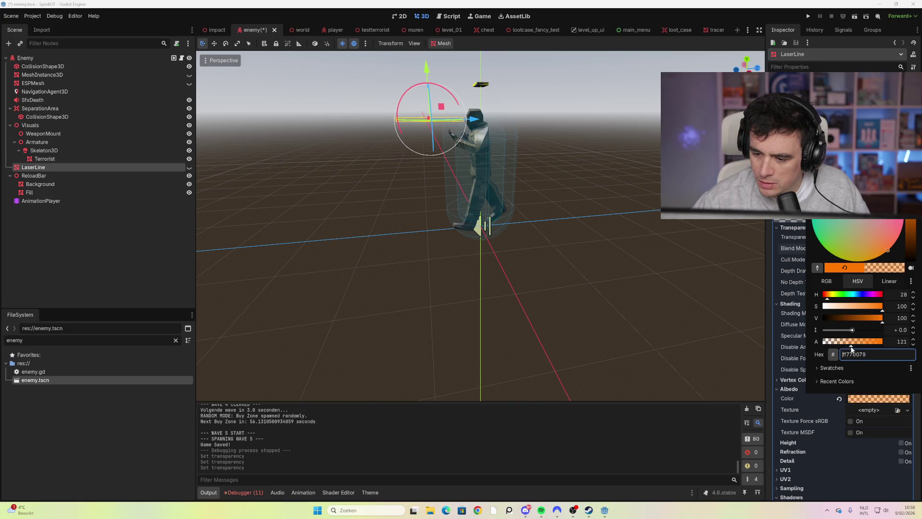
left_click(852, 459)
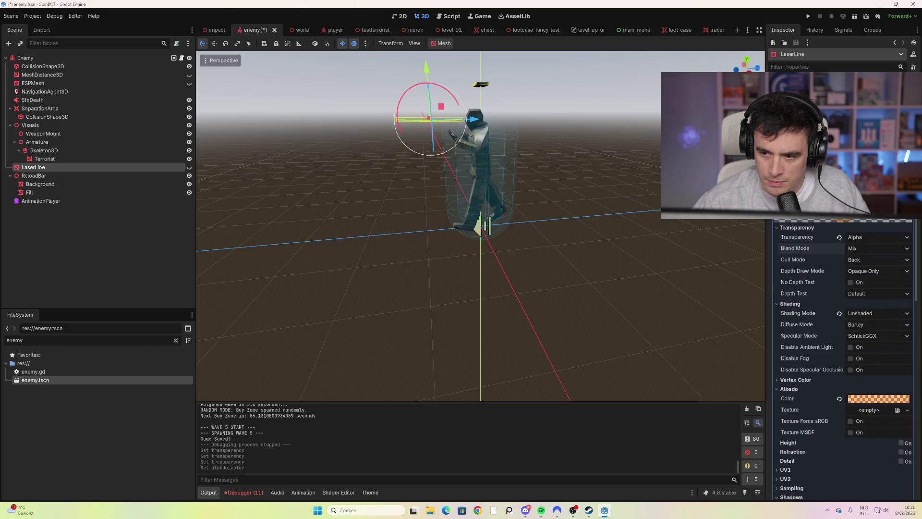
scroll(844, 360, "down", 10)
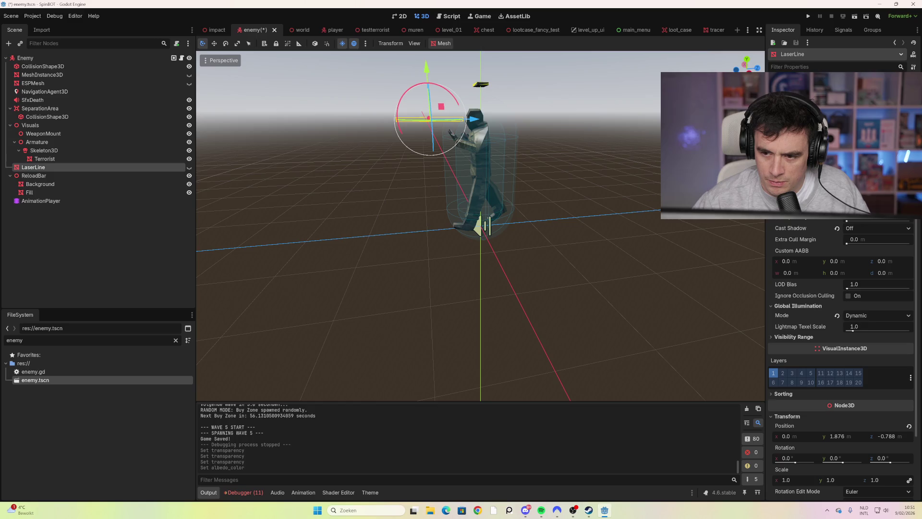
scroll(843, 361, "up", 5)
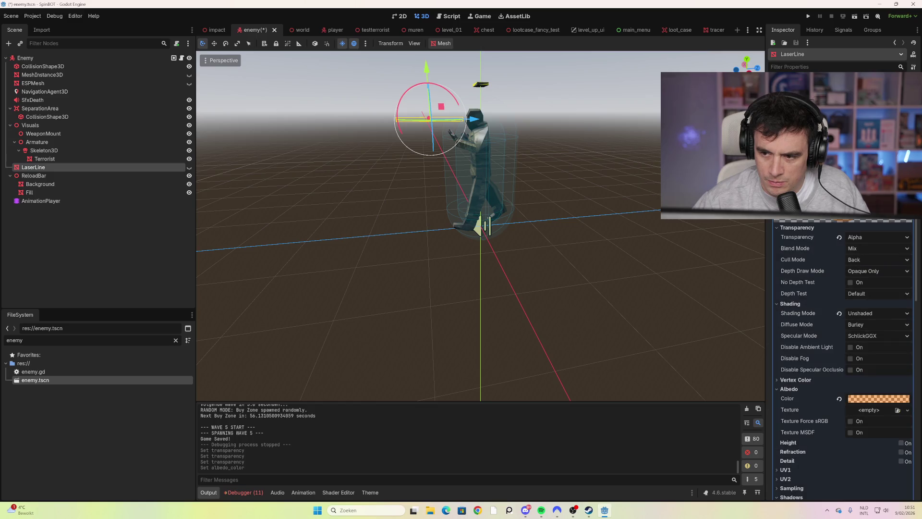
scroll(886, 333, "down", 4)
Set the albedo to translucent red ff150079, lightened to ff392b79, then save and run with F5.
left_click(871, 298)
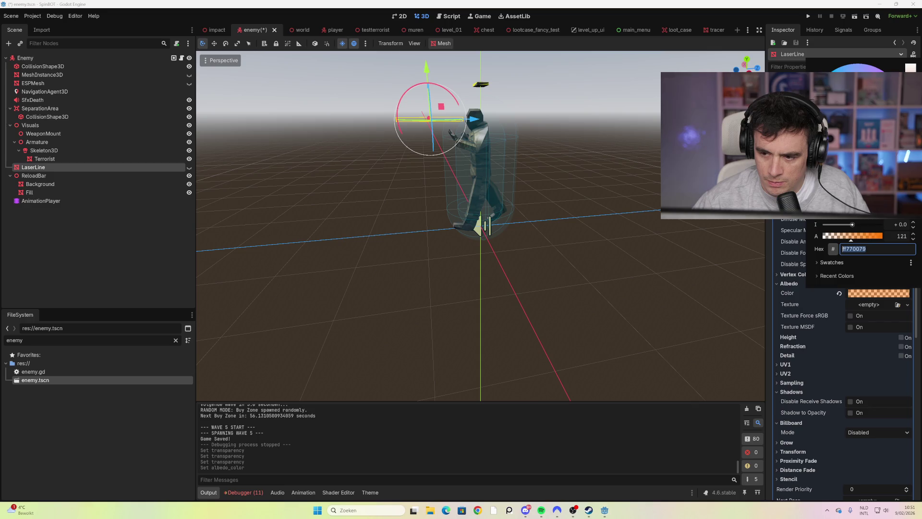
type("ff150079")
key("Return")
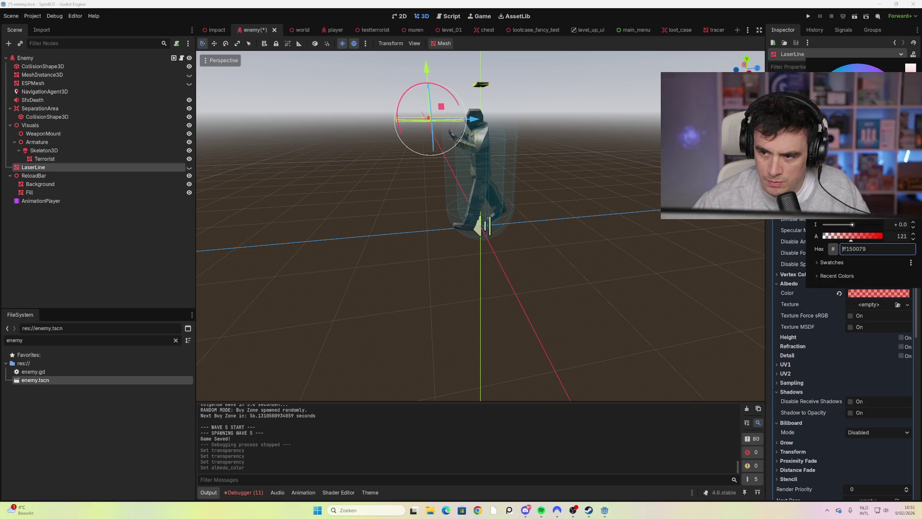
left_click_drag(886, 101, 878, 104)
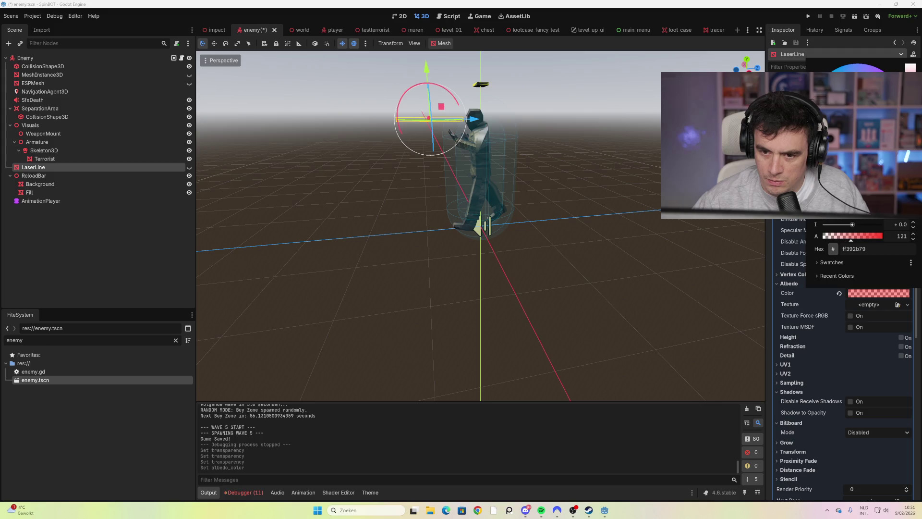
left_click(677, 218)
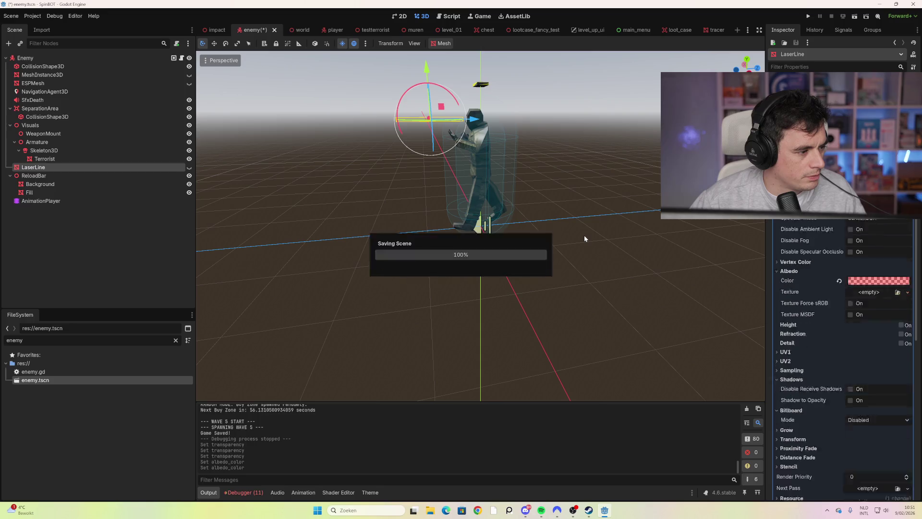
key("F5")
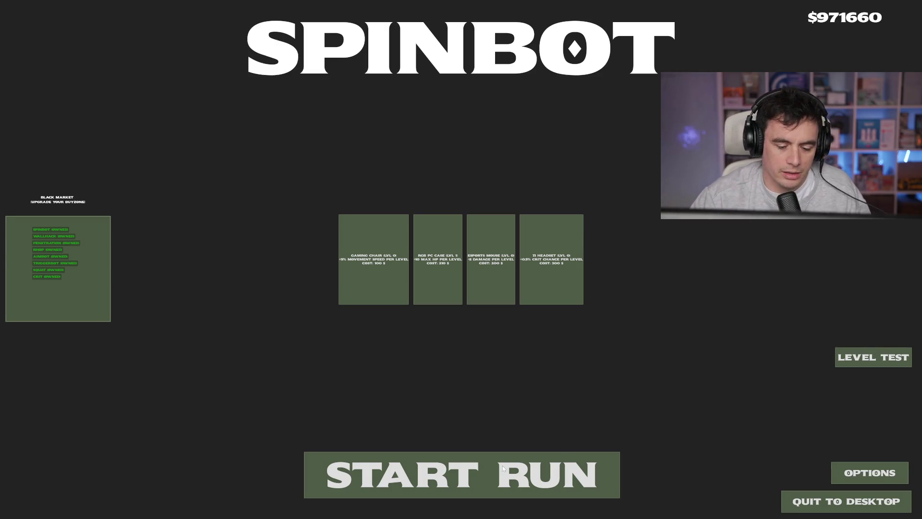
Start a run, loot the chest and crate, and clear the first lobby's enemies.
left_click(487, 459)
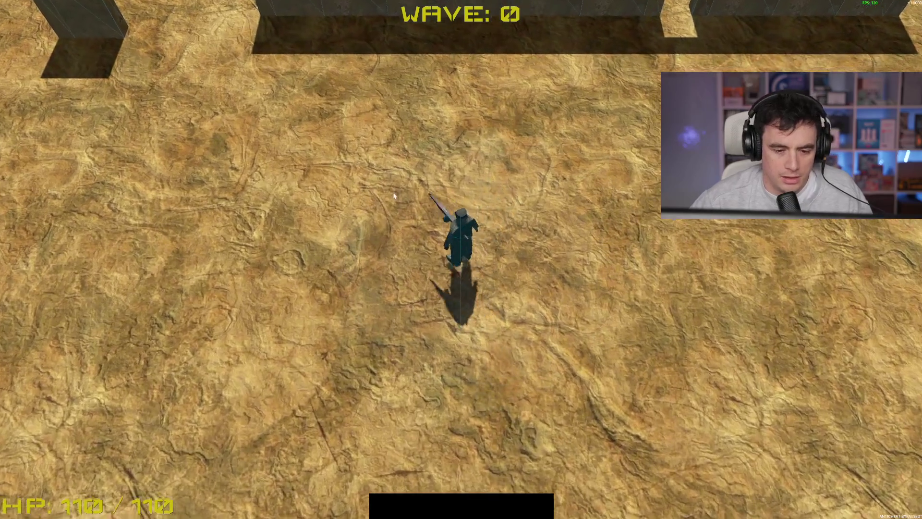
key("w")
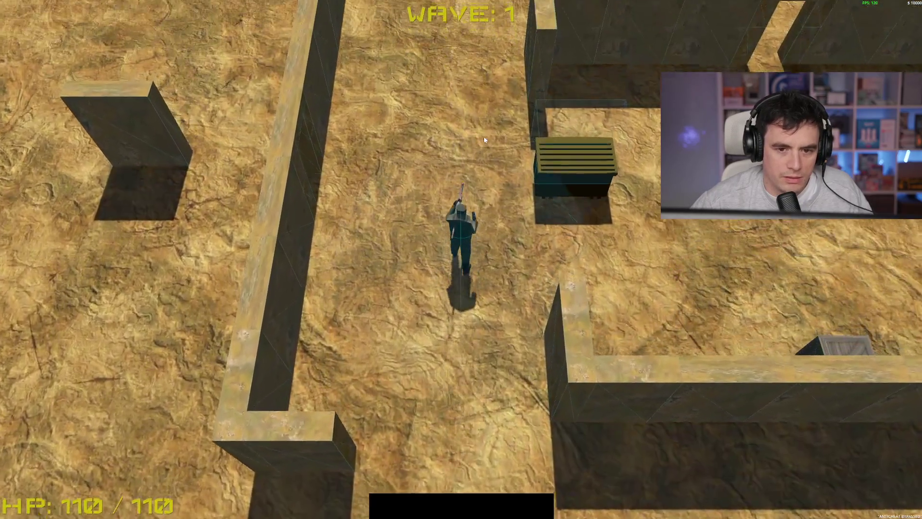
key("space")
key("w")
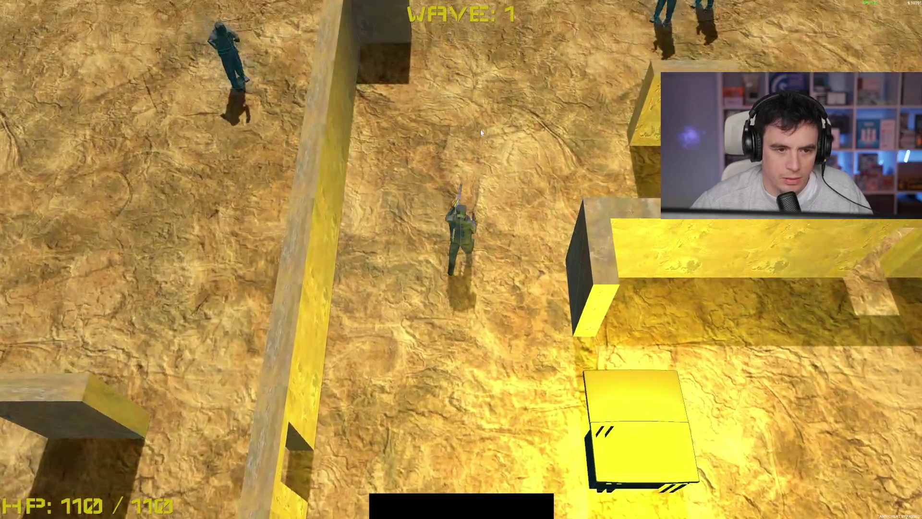
key("s")
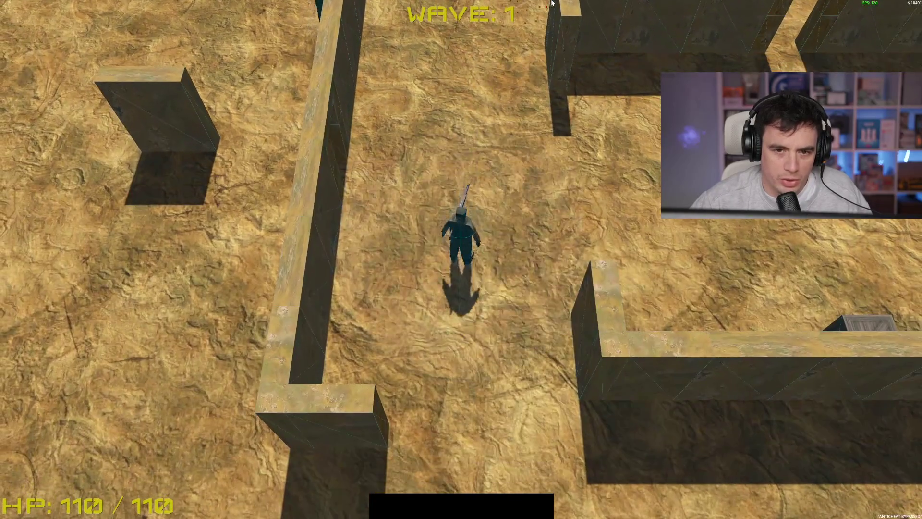
key("w")
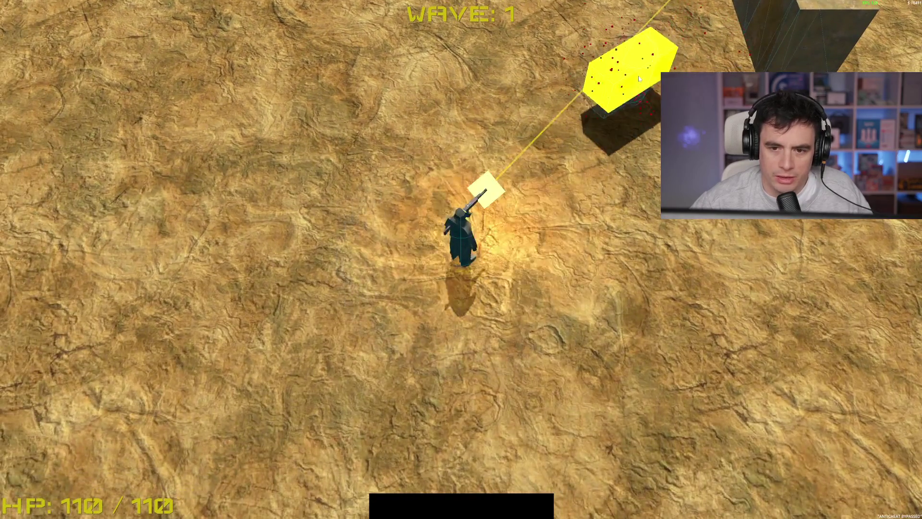
key("w")
key("w")
key("d")
key("d")
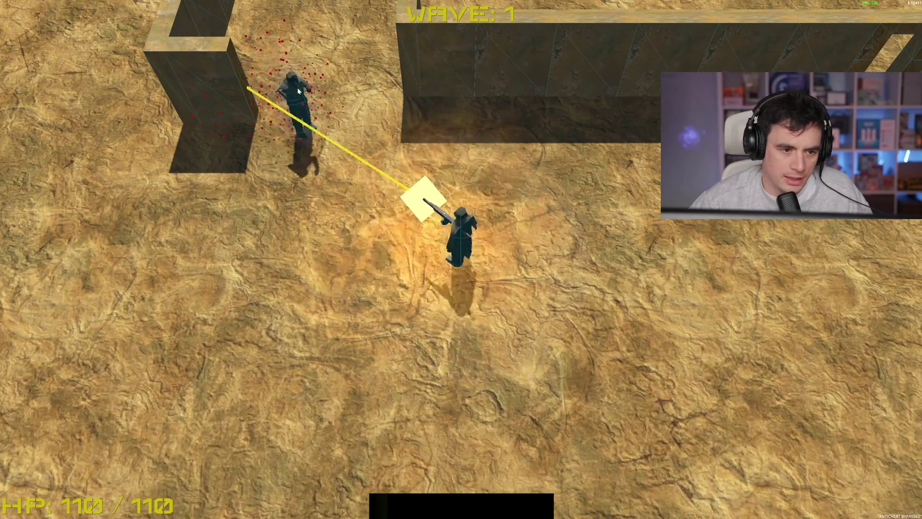
left_click(298, 87)
key("s")
left_click(380, 55)
key("w")
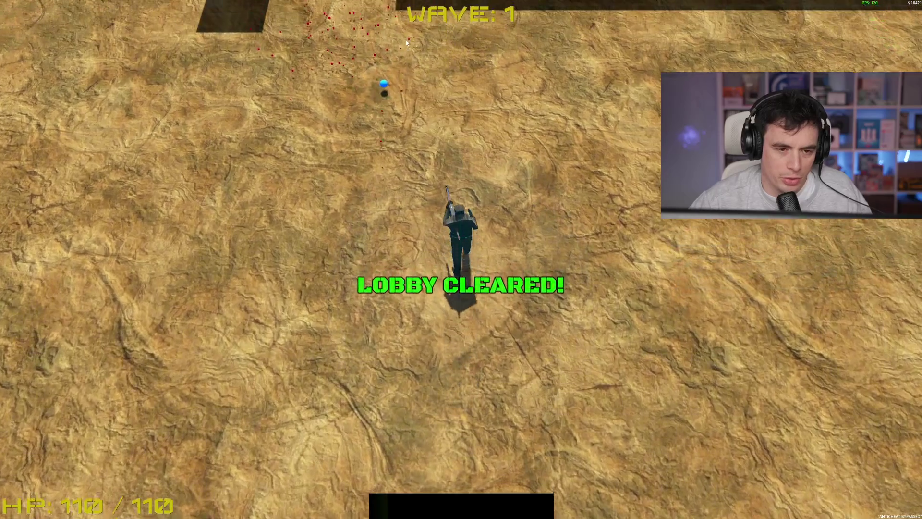
key("w")
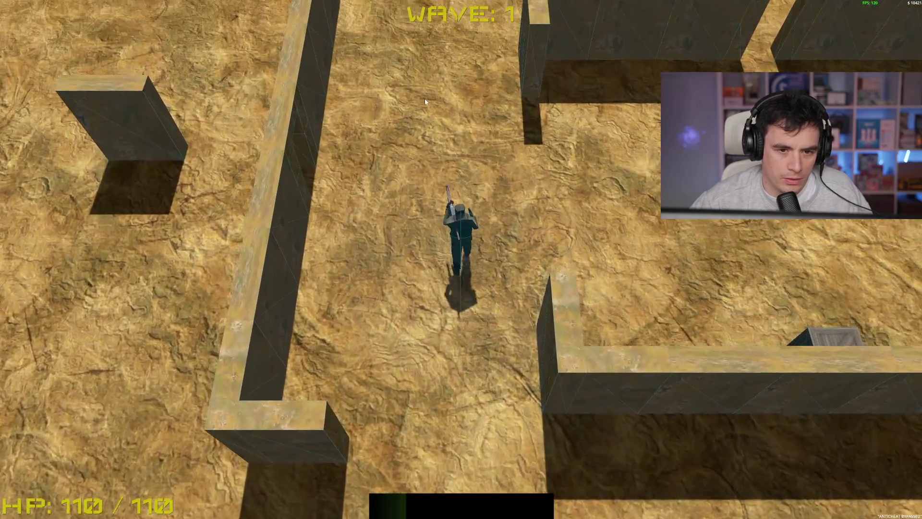
key("w")
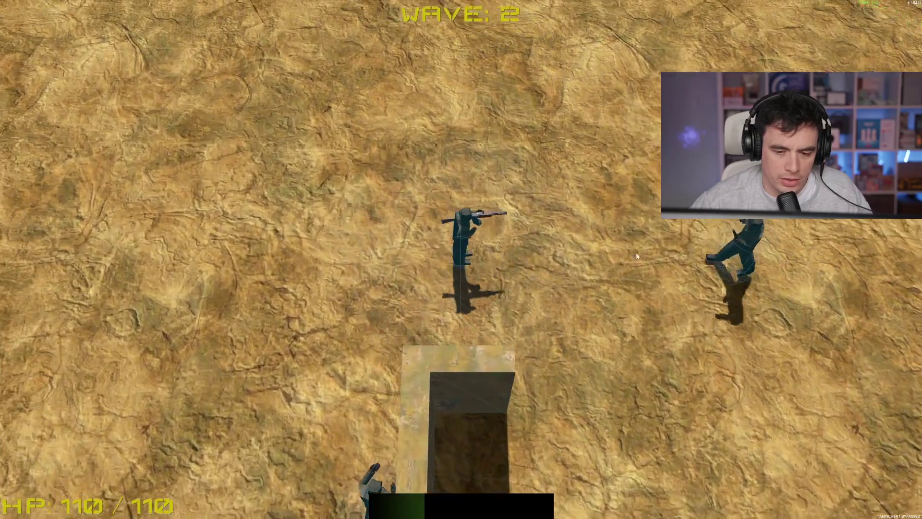
Fight the wave 2 enemies, collect the blue XP orbs and clear the lobby.
left_click(722, 264)
key("a")
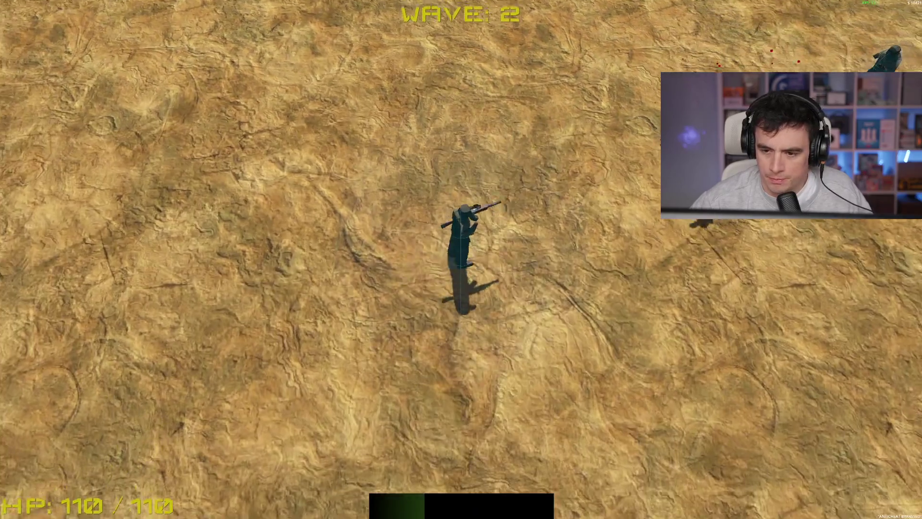
left_click(631, 77)
key("s")
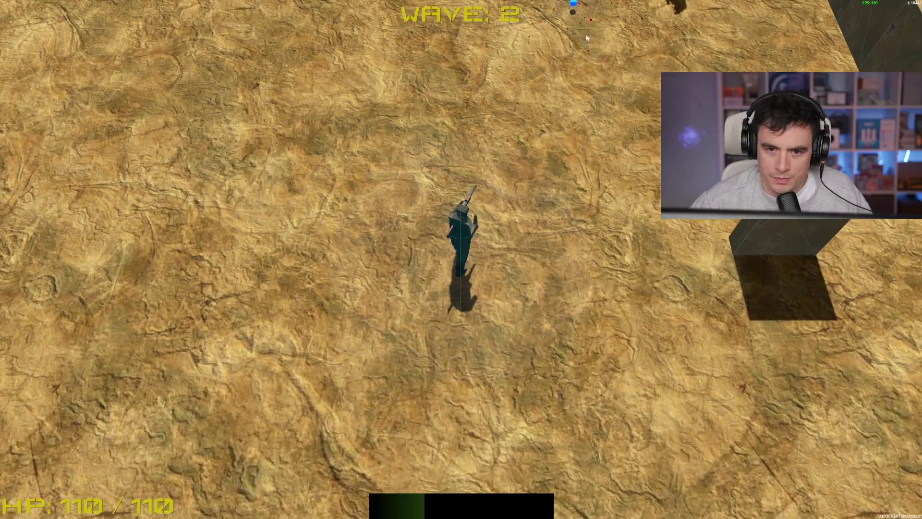
key("w")
left_click(585, 35)
key("w")
key("d")
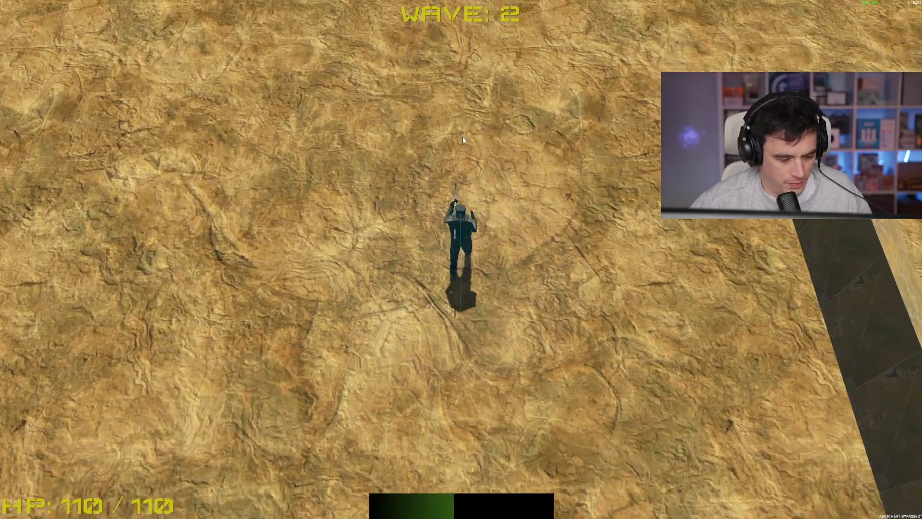
key("w")
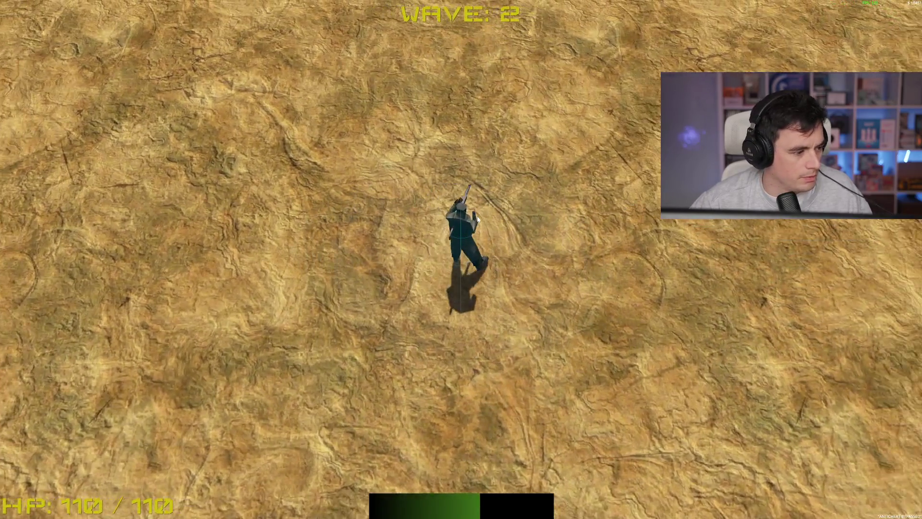
key("d")
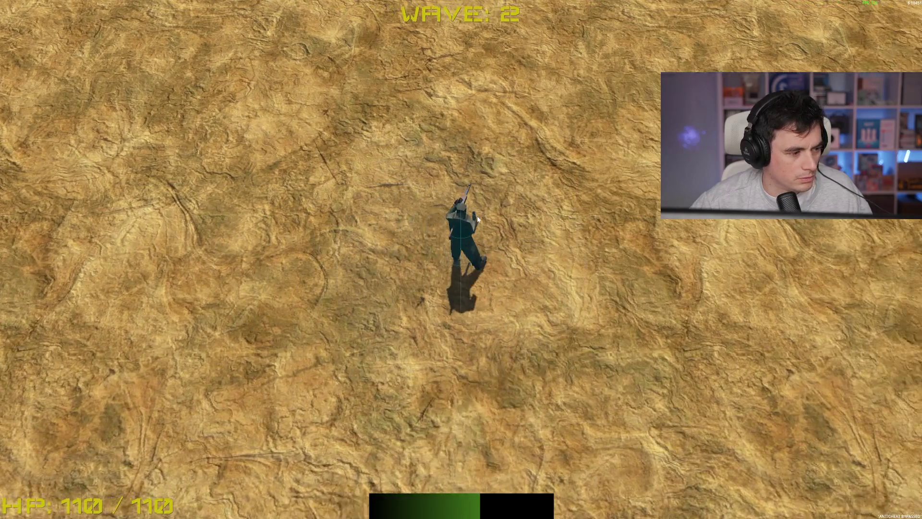
key("w")
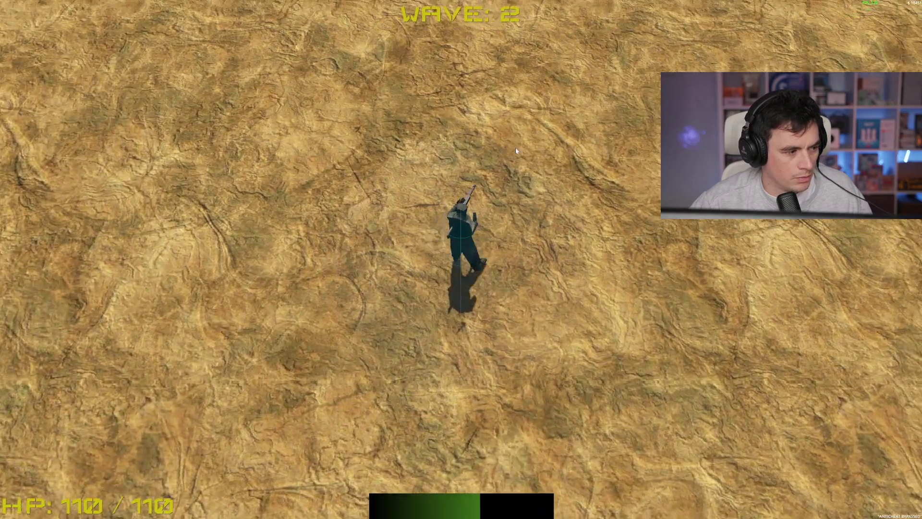
key("a")
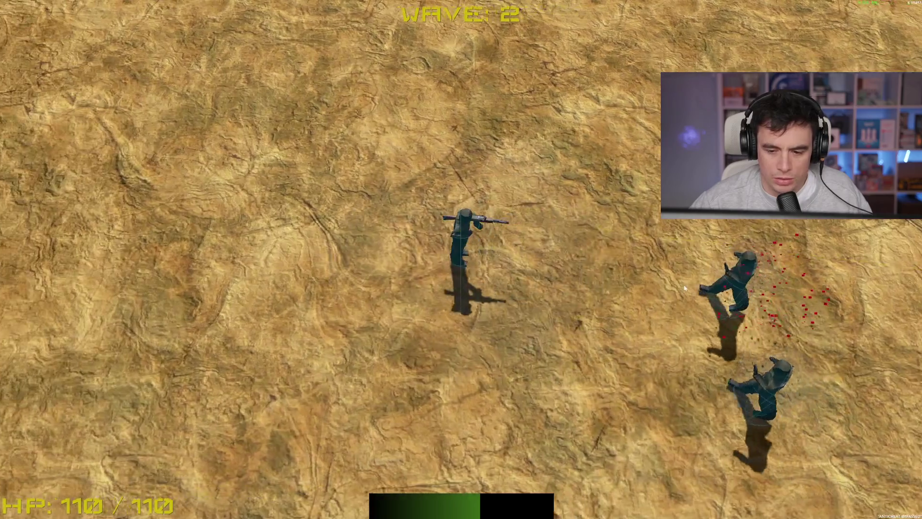
left_click(721, 277)
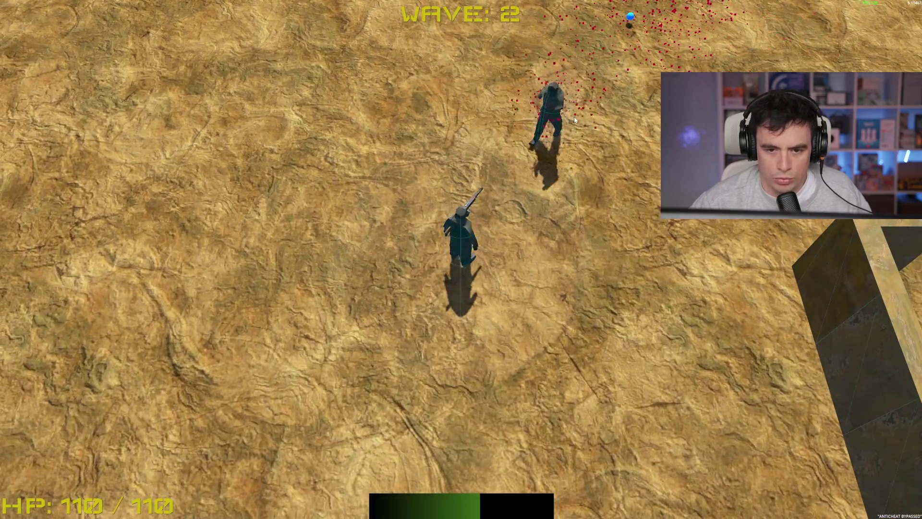
left_click(575, 119)
key("w")
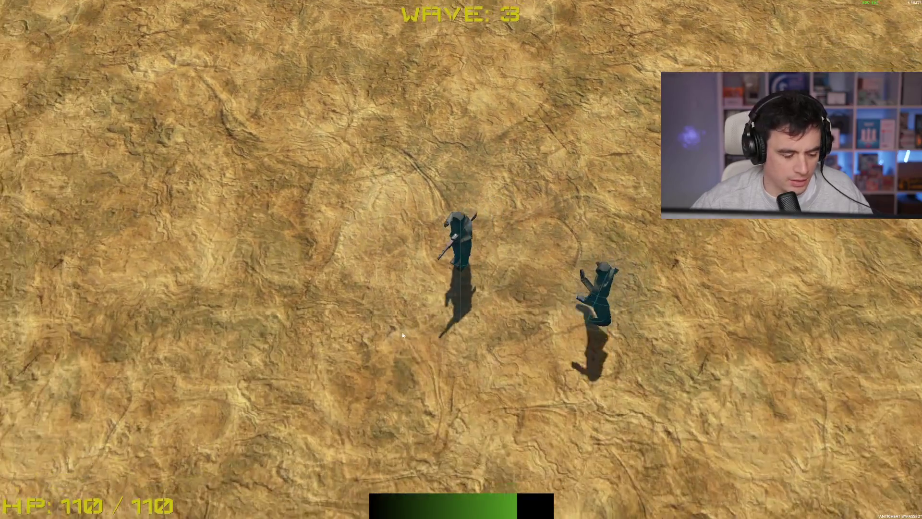
Pick the Double Barrel upgrade and shoot the wave 3 enemies.
left_click(602, 187)
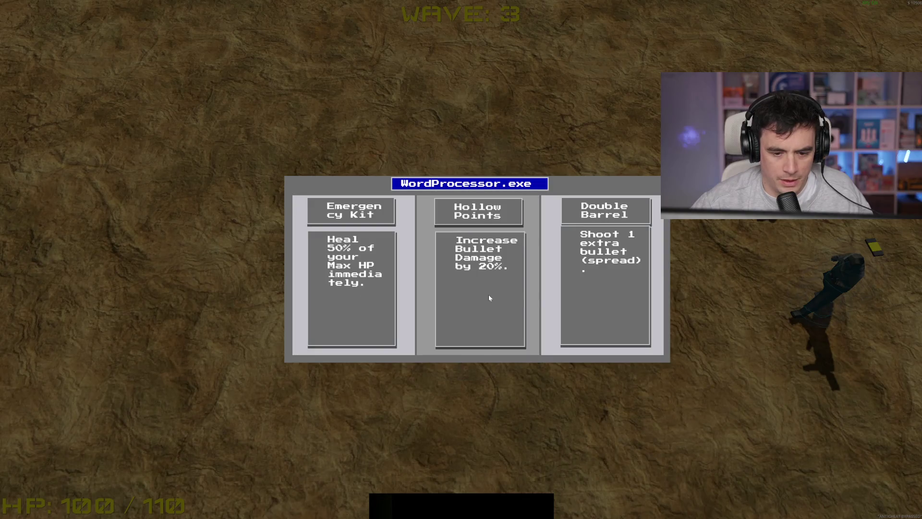
left_click(610, 301)
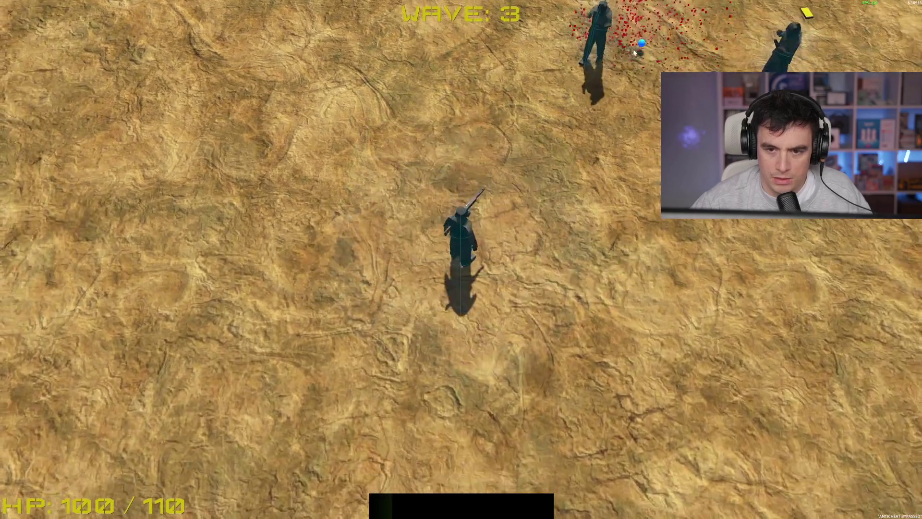
left_click(756, 60)
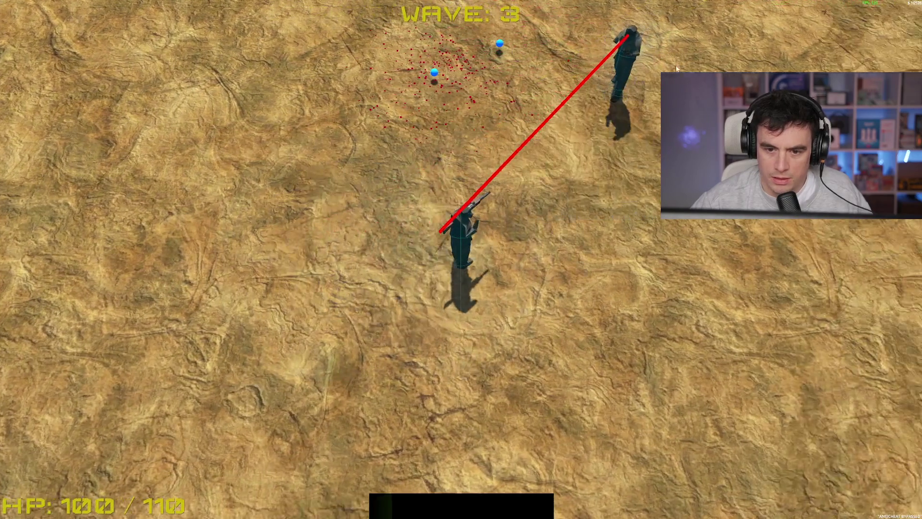
left_click(552, 112)
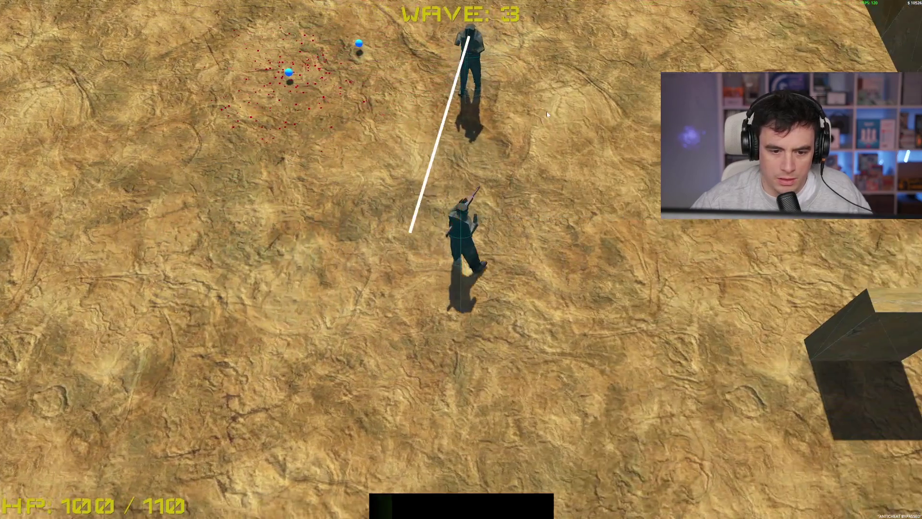
Roam the arena collecting orbs and shooting, then stop the game with F8.
key("w")
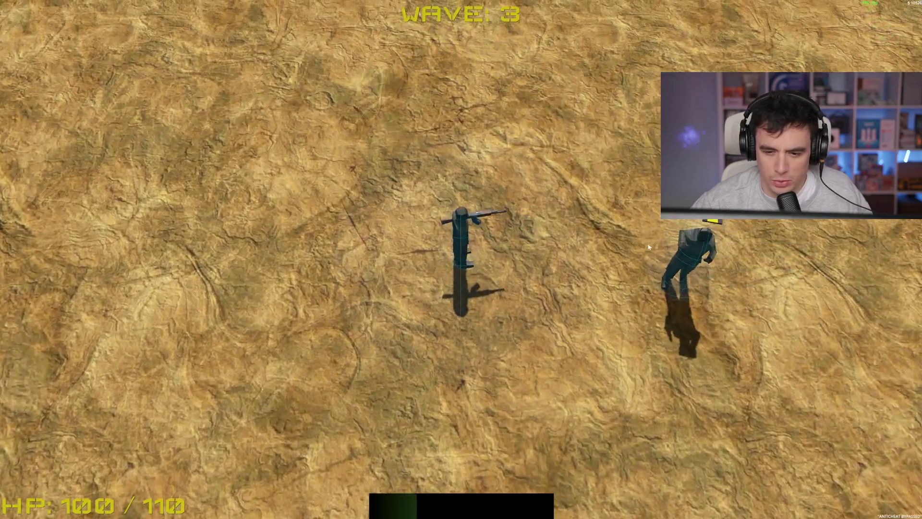
key("d")
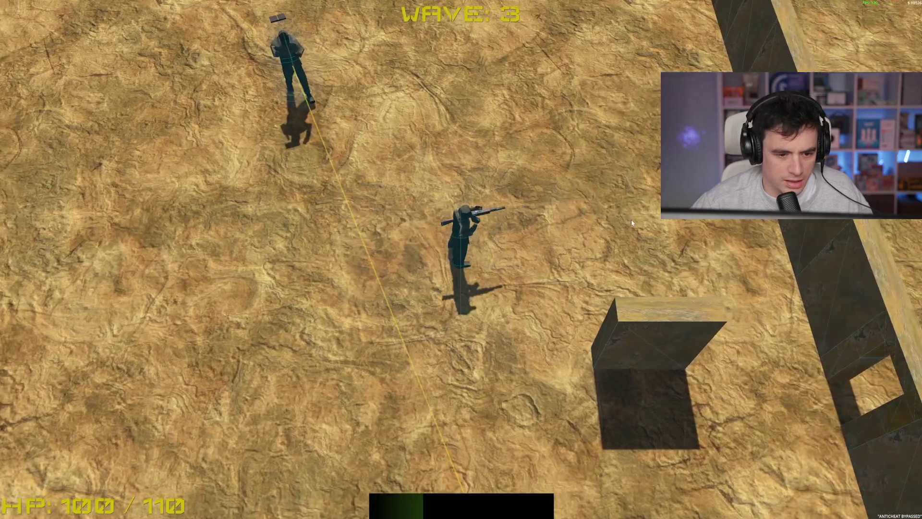
key("a")
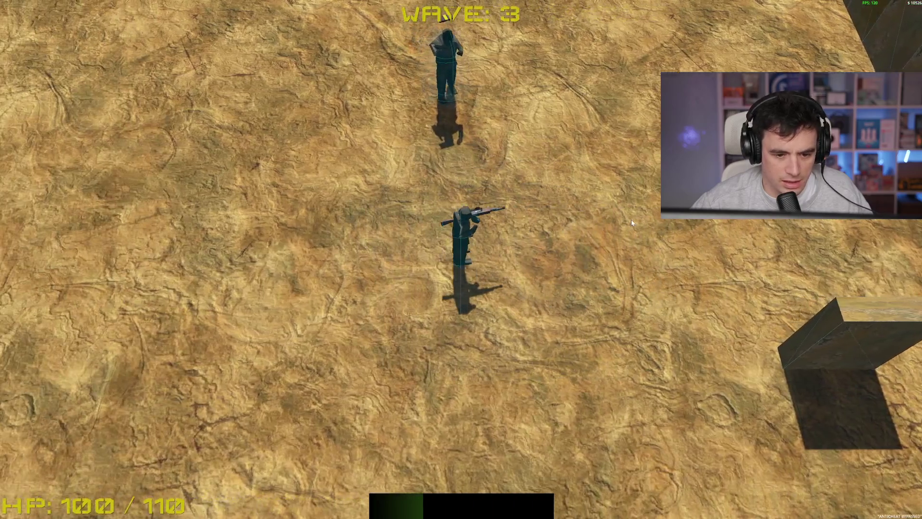
key("w")
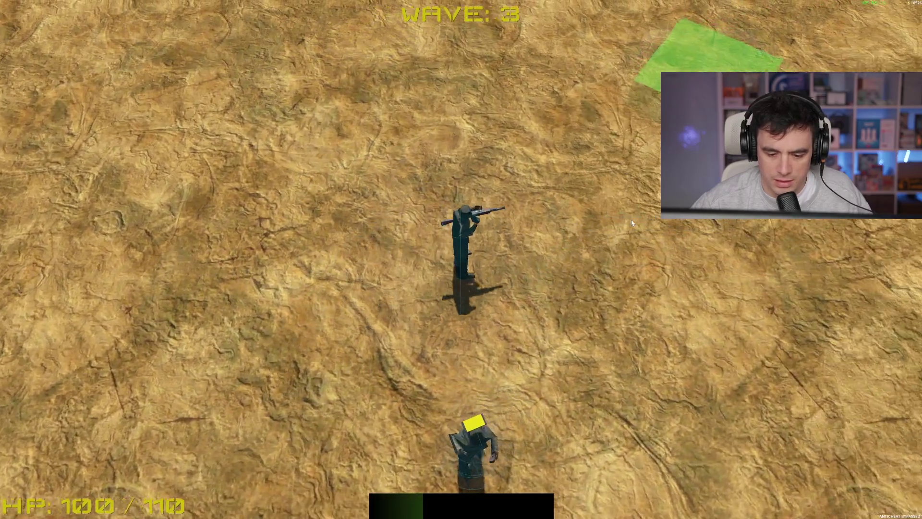
key("s")
key("s")
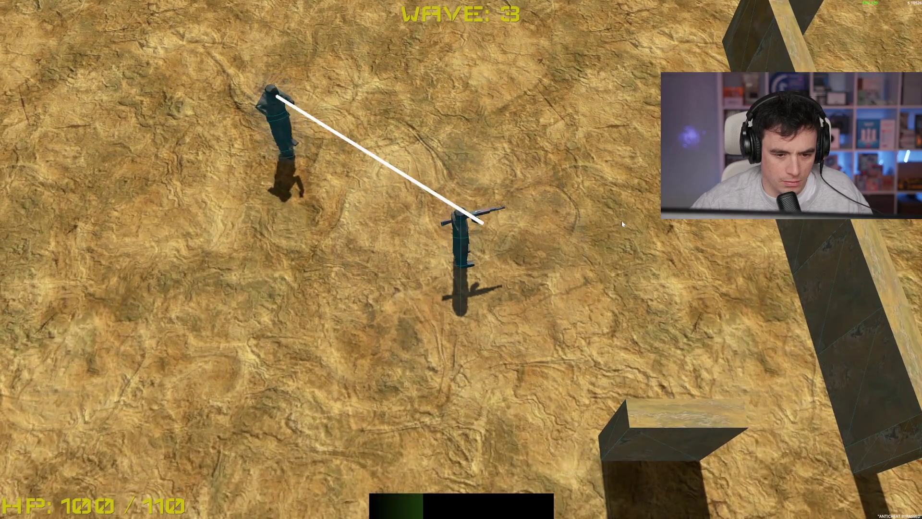
key("w")
key("a")
left_click(445, 116)
key("w")
key("d")
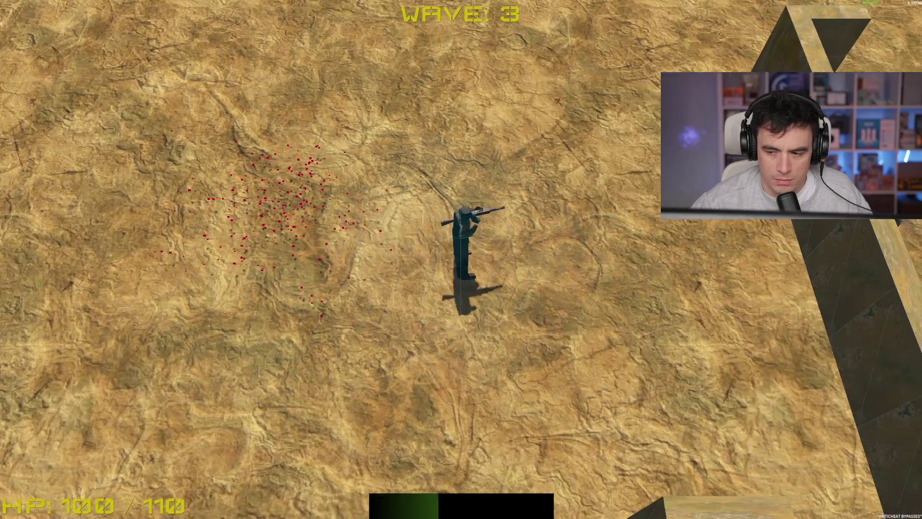
key("w")
key("d")
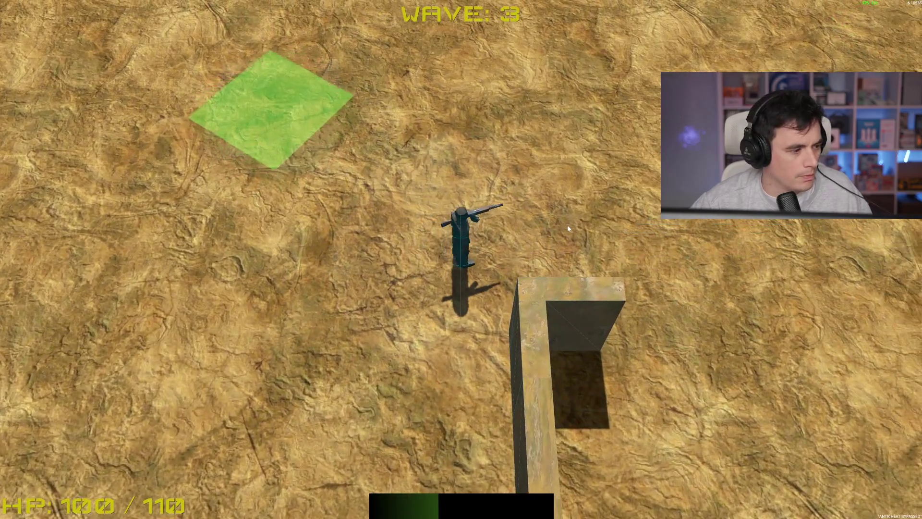
key("F8")
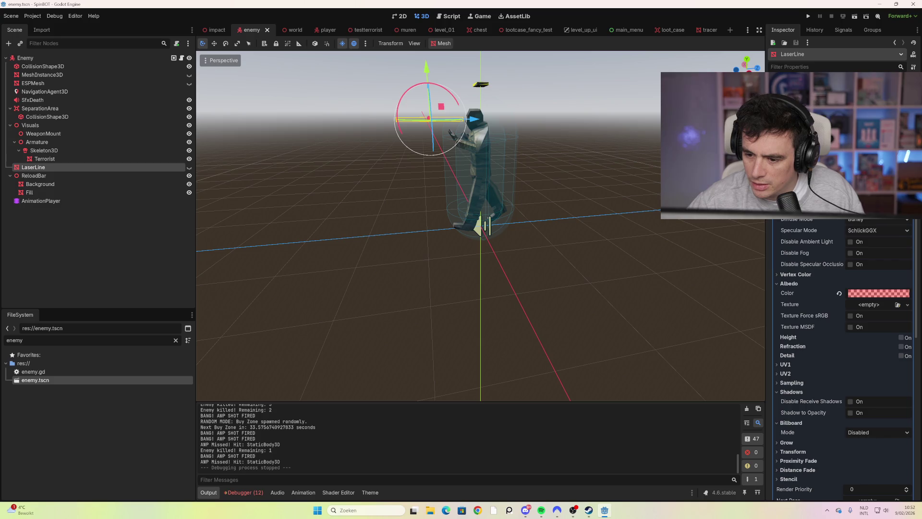
scroll(837, 334, "down", 4)
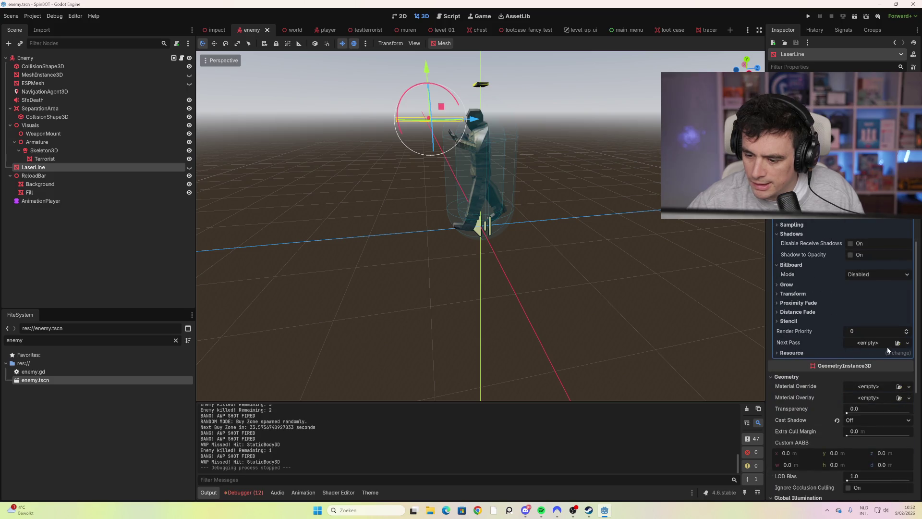
scroll(887, 346, "down", 3)
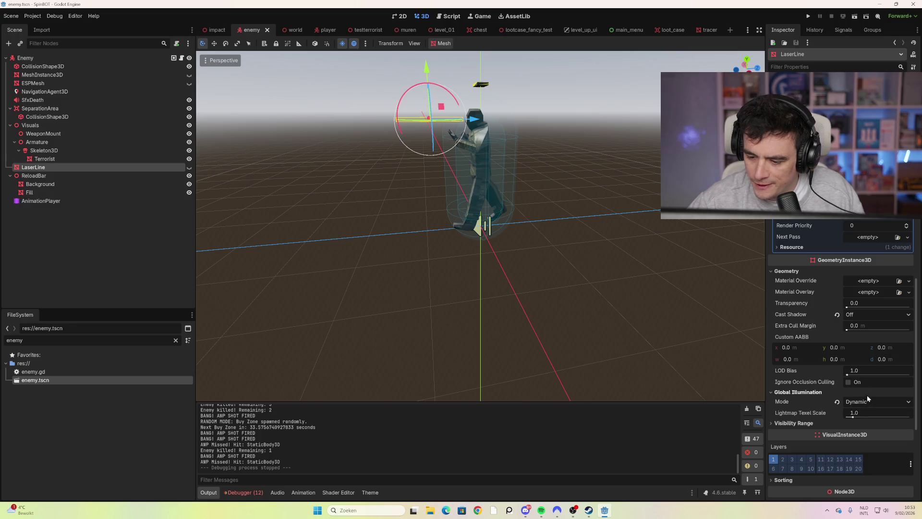
scroll(869, 292, "up", 5)
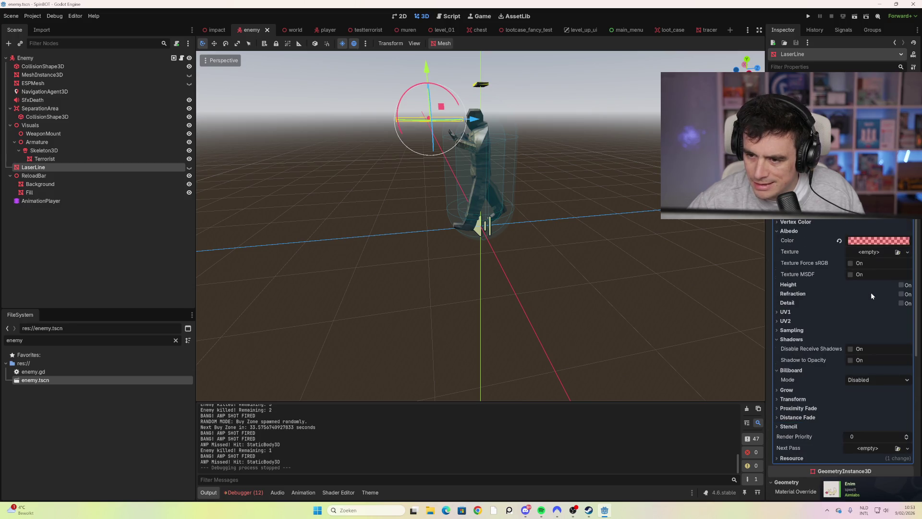
scroll(872, 292, "up", 2)
scroll(871, 293, "up", 2)
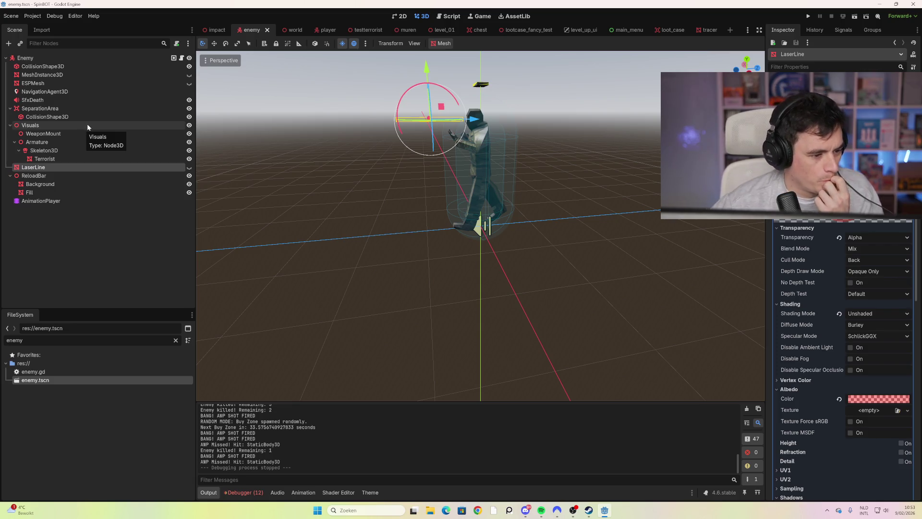
Select ReloadBar, then the Terrorist node to view the soldier model in the Inspector.
left_click(71, 177)
left_click(71, 158)
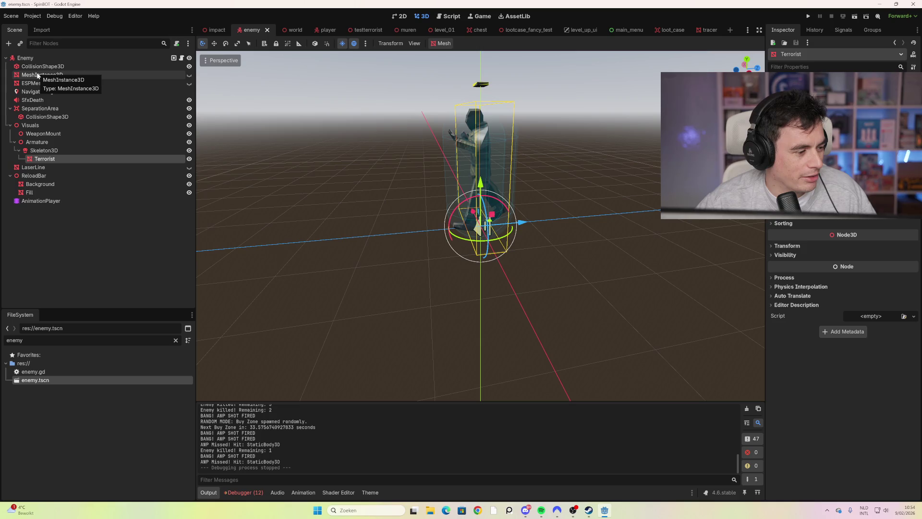
Inspect the Enemy root node, then switch to the muren walls scene.
left_click(69, 59)
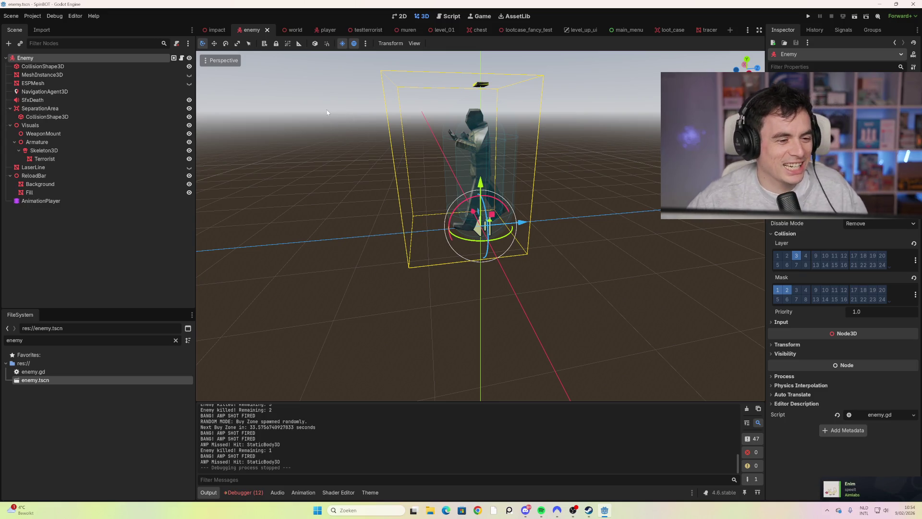
left_click(396, 32)
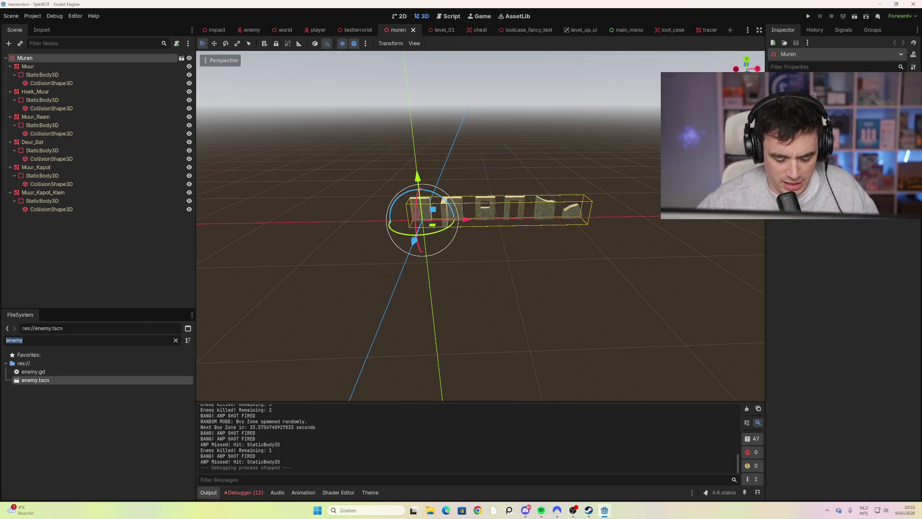
Filter files for 'todo', clear it, scroll the file list, then run the project with F5.
type("todo")
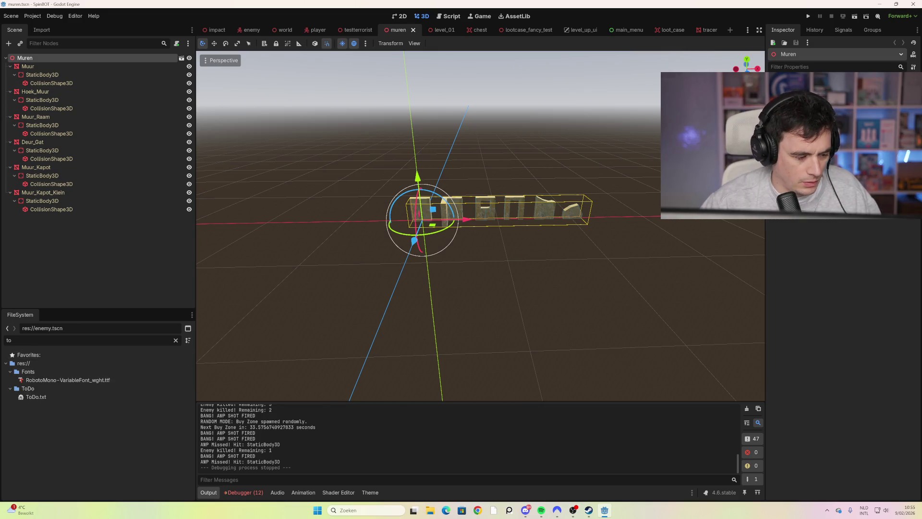
key("BackSpace")
key("BackSpace")
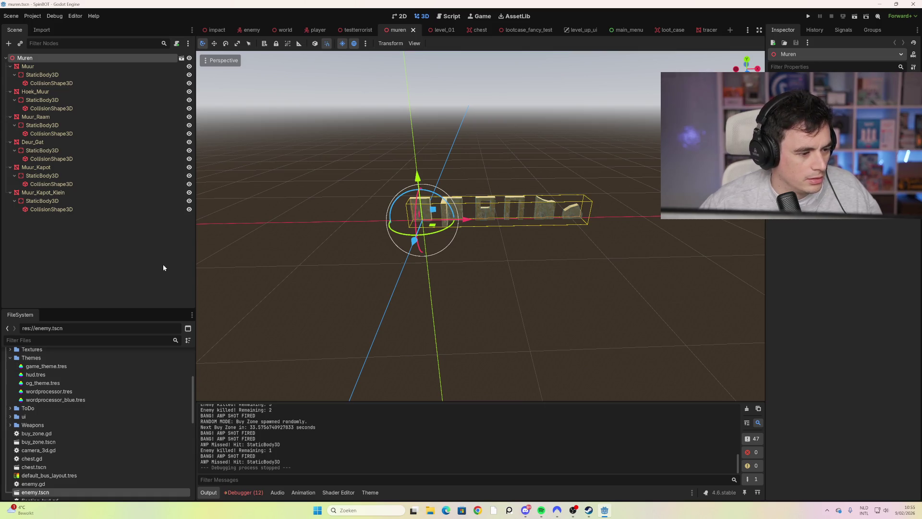
scroll(131, 381, "down", 3)
scroll(135, 380, "down", 3)
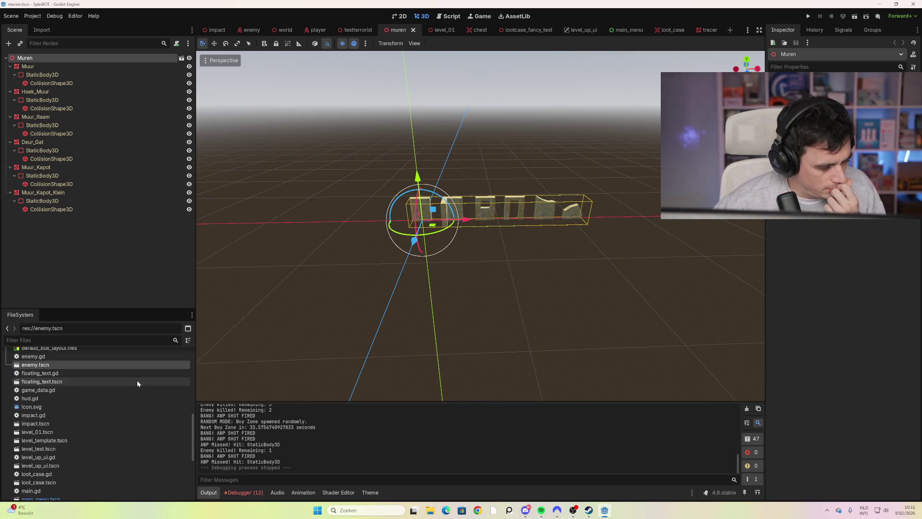
scroll(157, 440, "down", 2)
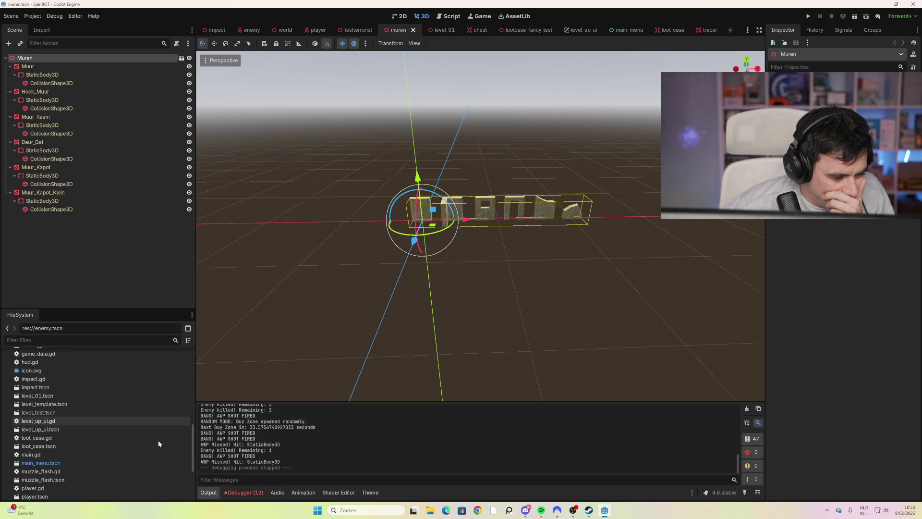
scroll(149, 431, "down", 4)
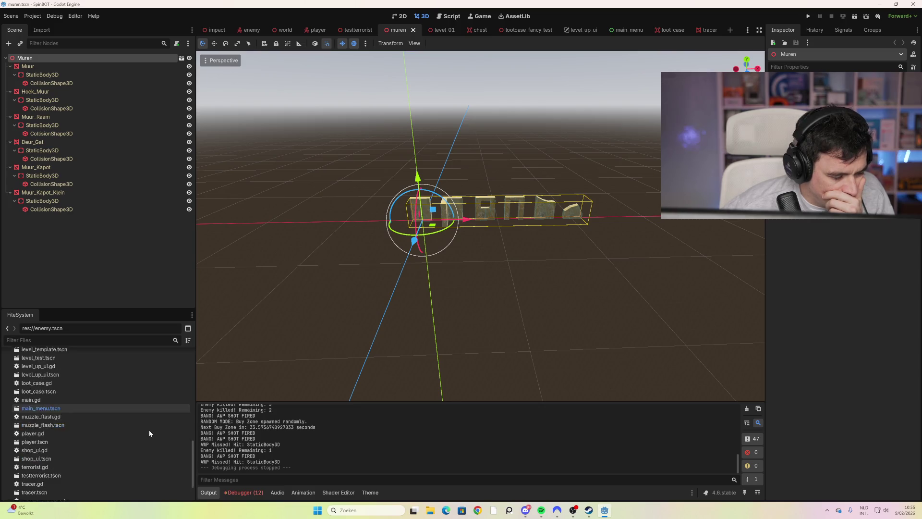
scroll(133, 425, "up", 4)
scroll(134, 425, "up", 5)
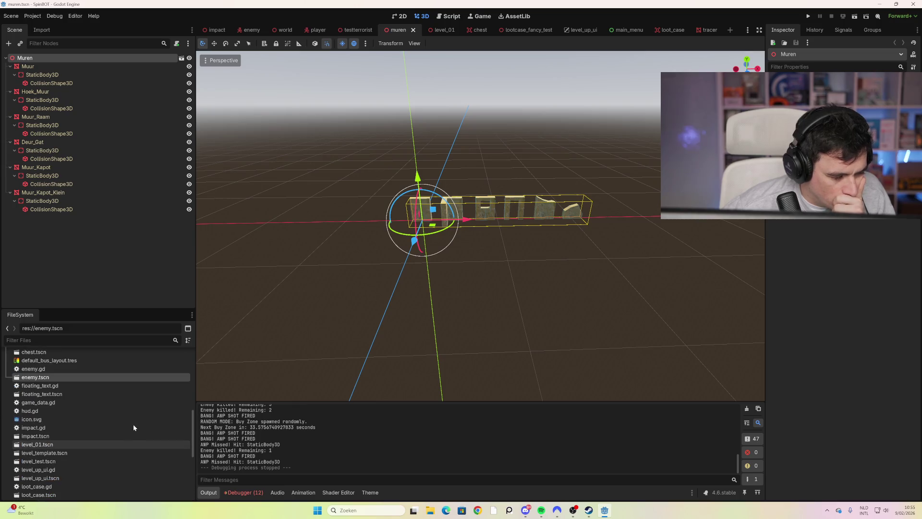
scroll(98, 401, "up", 3)
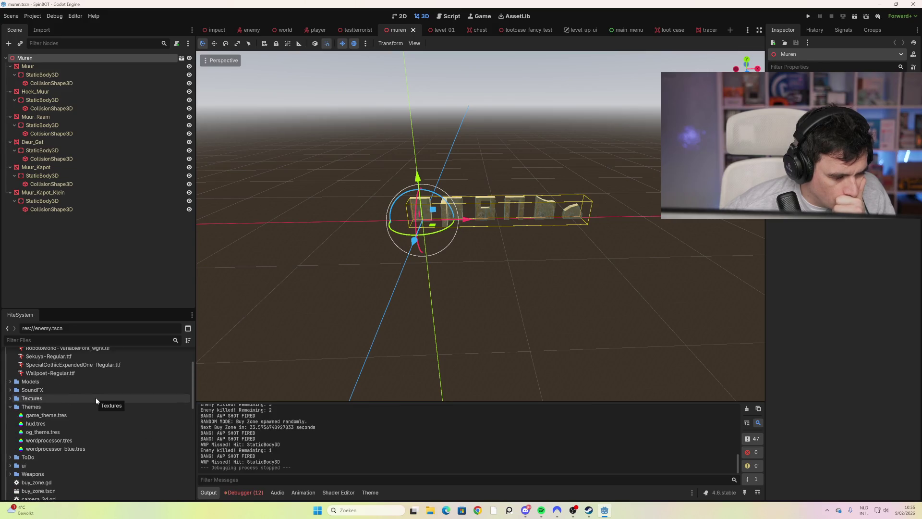
scroll(96, 398, "up", 2)
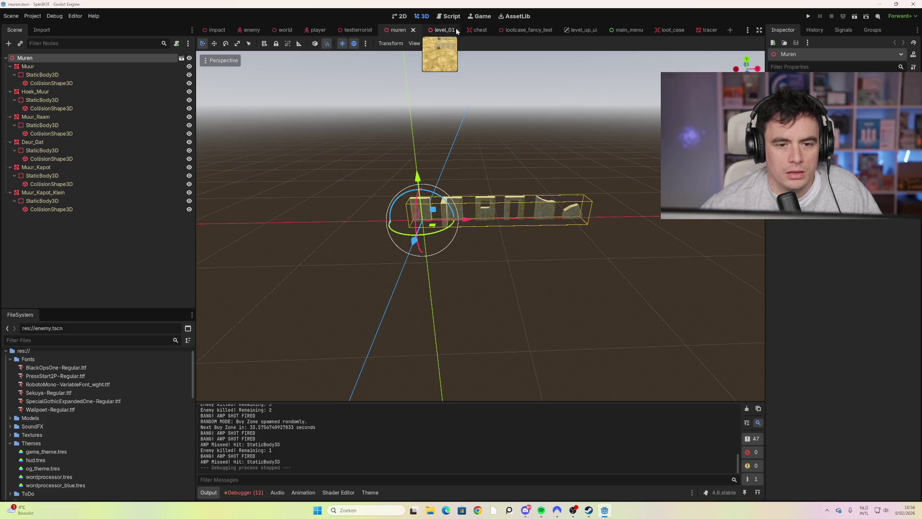
key("F5")
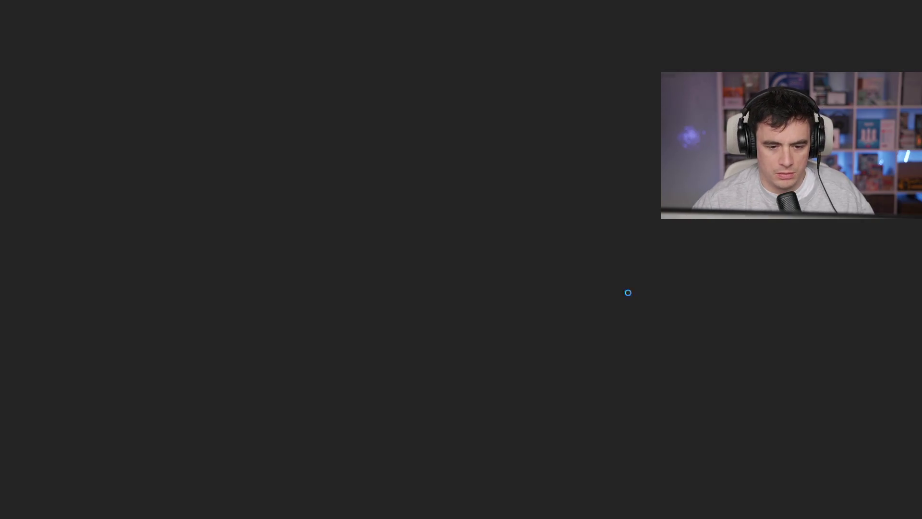
Start a new run, walk north to the loot crate and dismiss the loot message.
left_click(433, 473)
key("w")
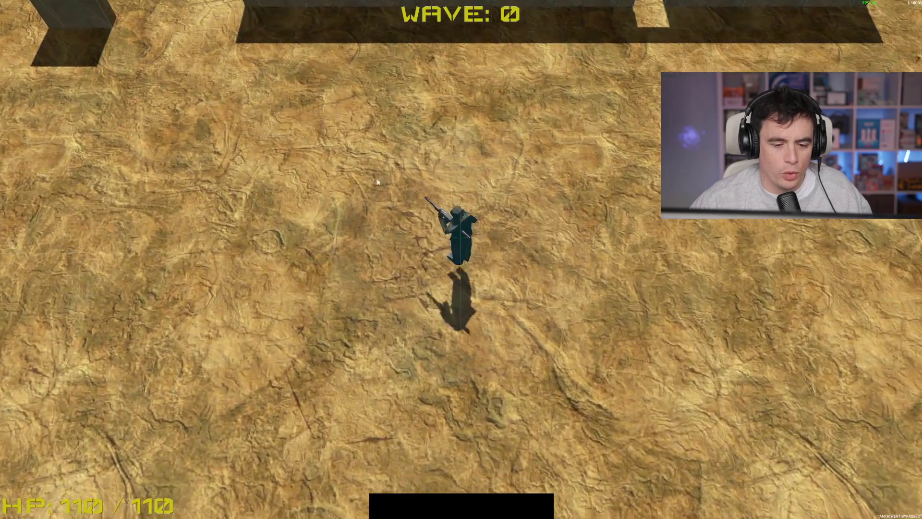
key("w")
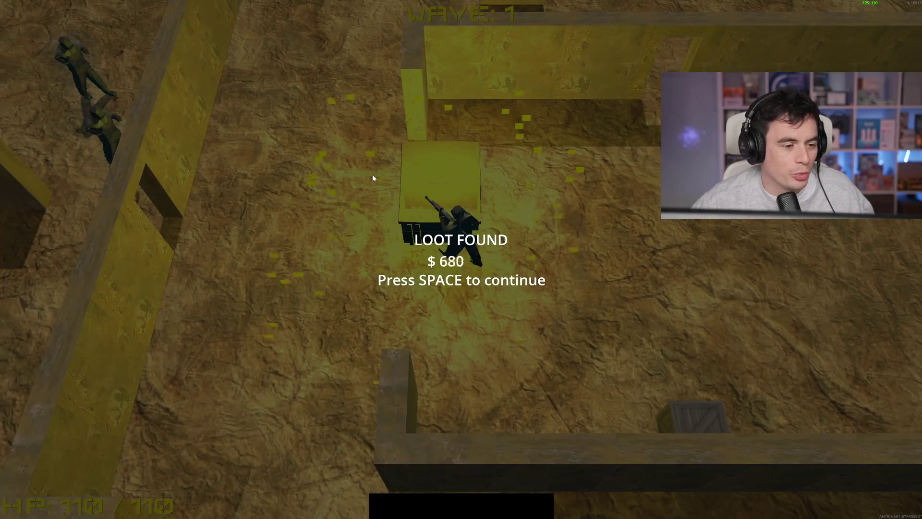
key("space")
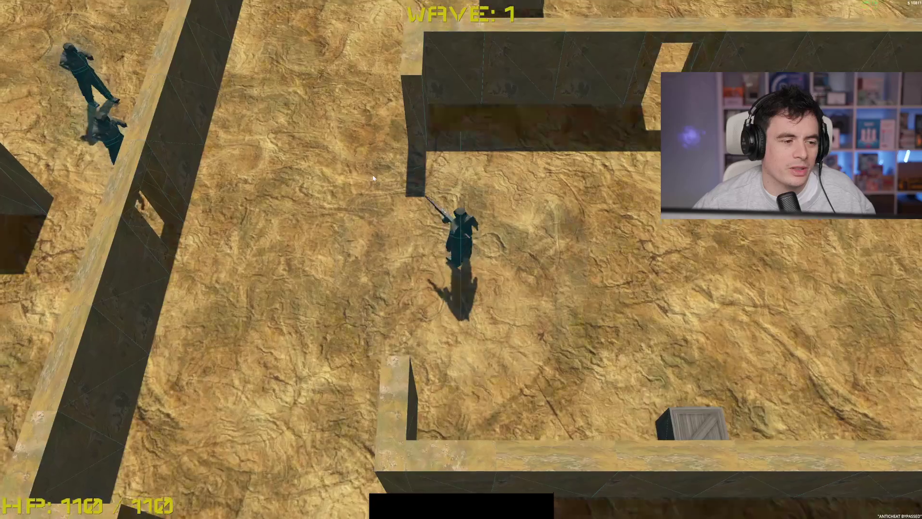
Move south through the maze shooting the enemies to the north, then walk back north.
key("s")
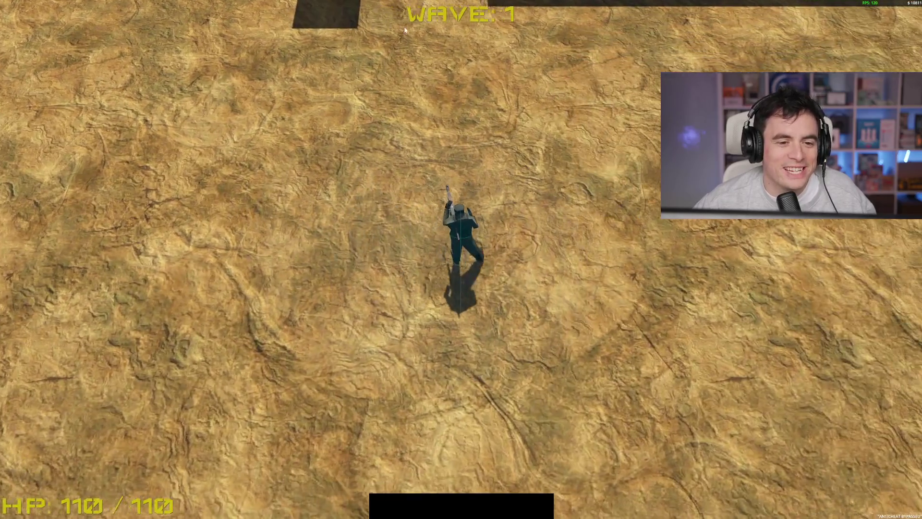
left_click(384, 49)
key("s")
left_click(384, 48)
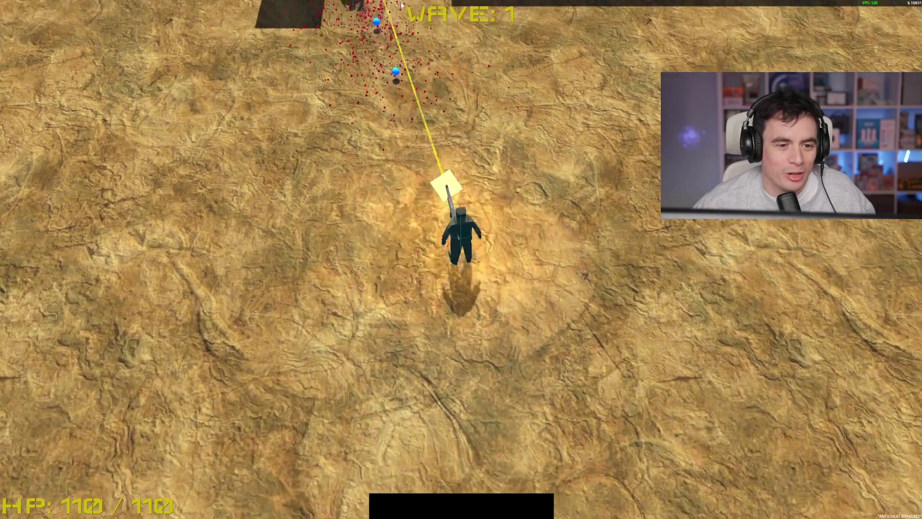
left_click(401, 5)
key("w")
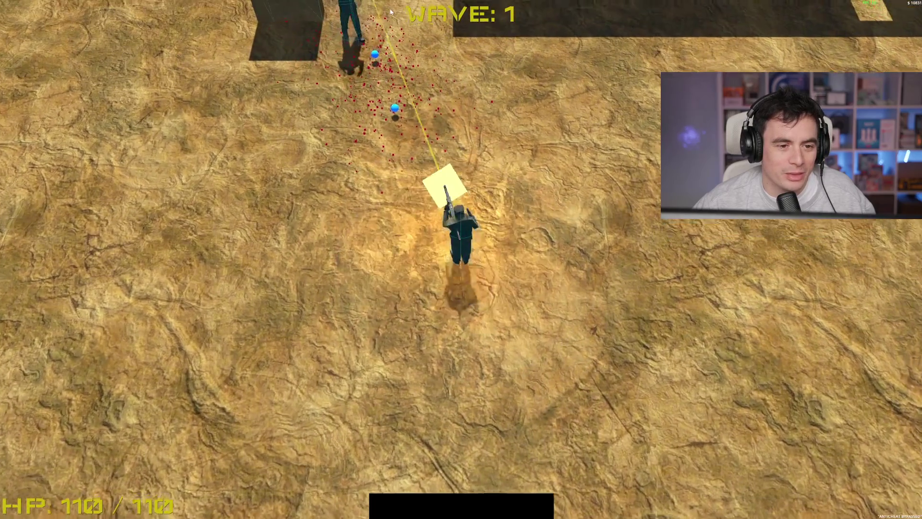
key("w")
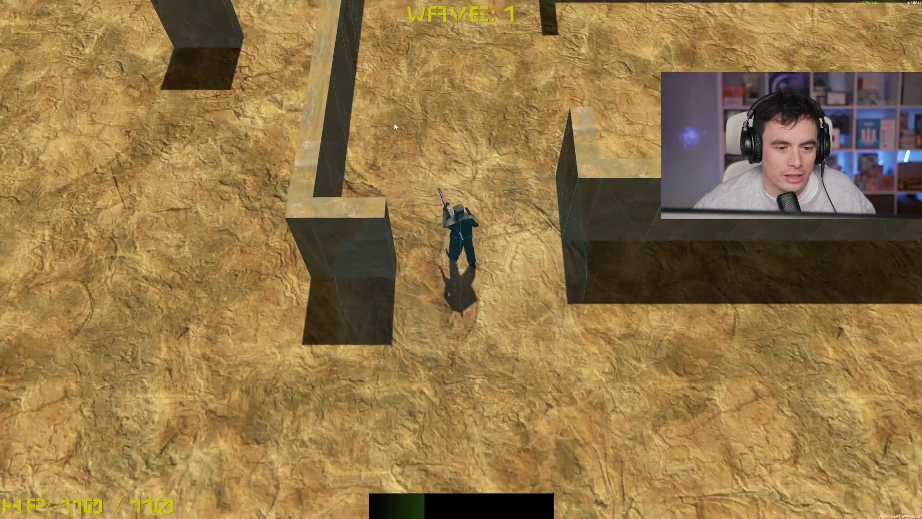
key("w")
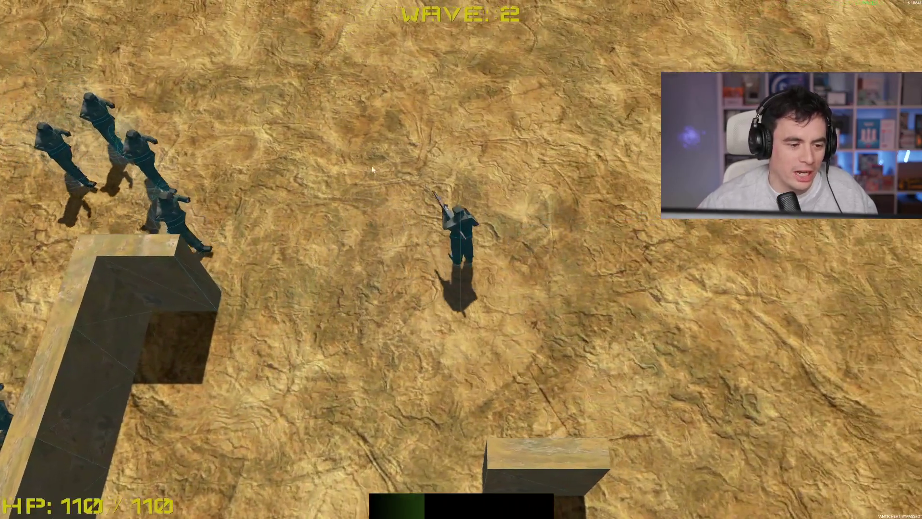
Strafe right while shooting down the enemies on the left.
left_click(163, 217)
key("d")
left_click(163, 217)
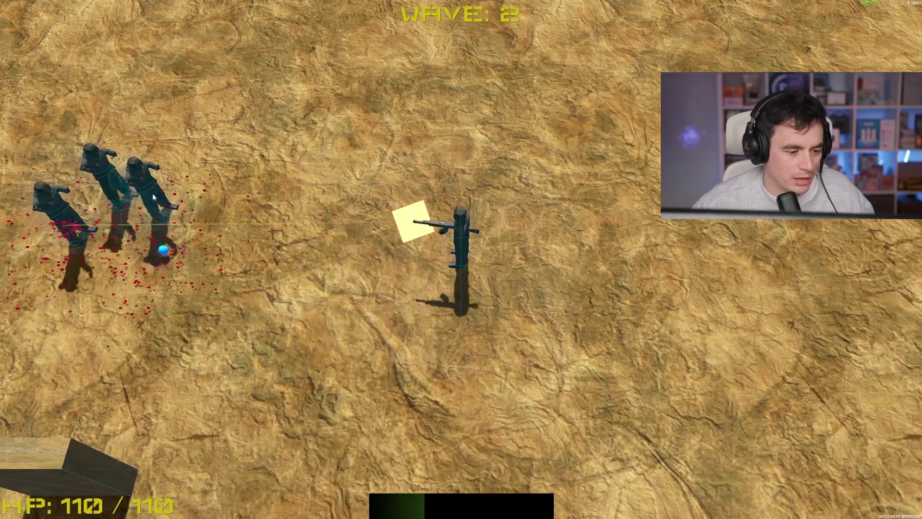
key("d")
left_click(151, 193)
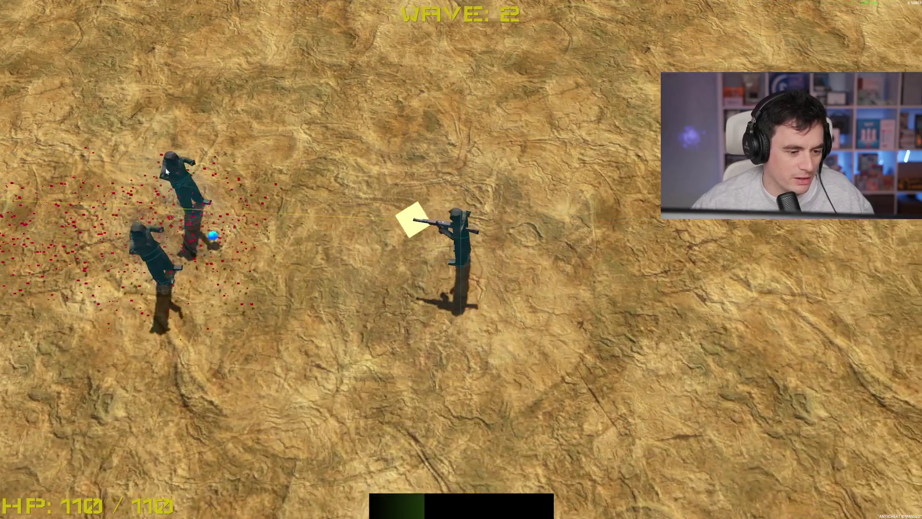
key("d")
left_click(165, 169)
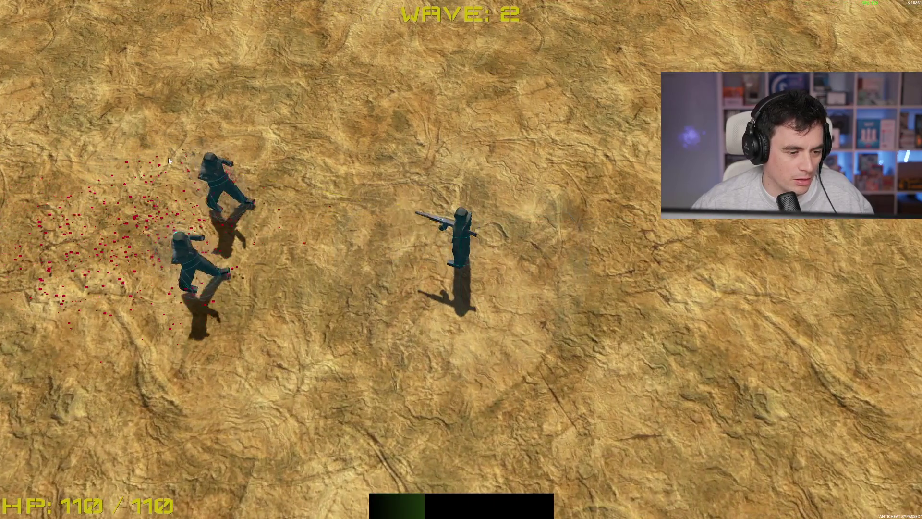
Reposition left and right while killing the enemy approaching from the left.
key("a")
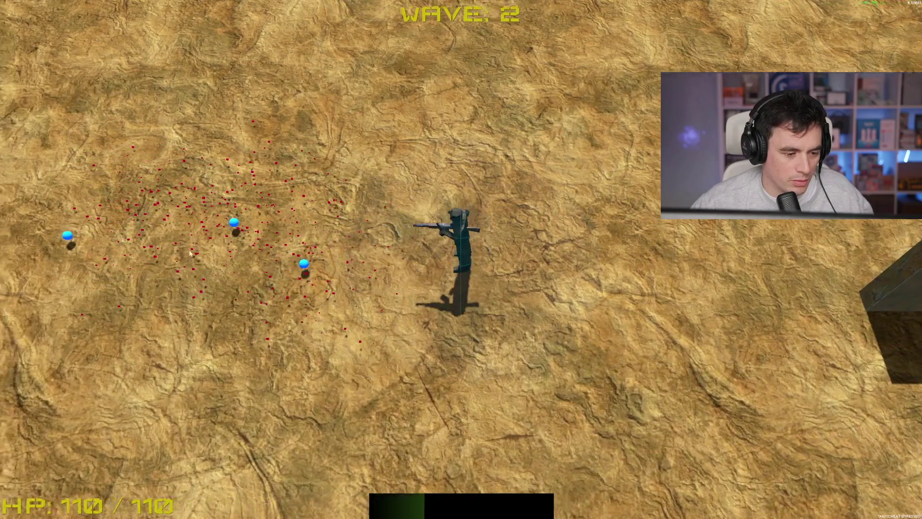
key("a")
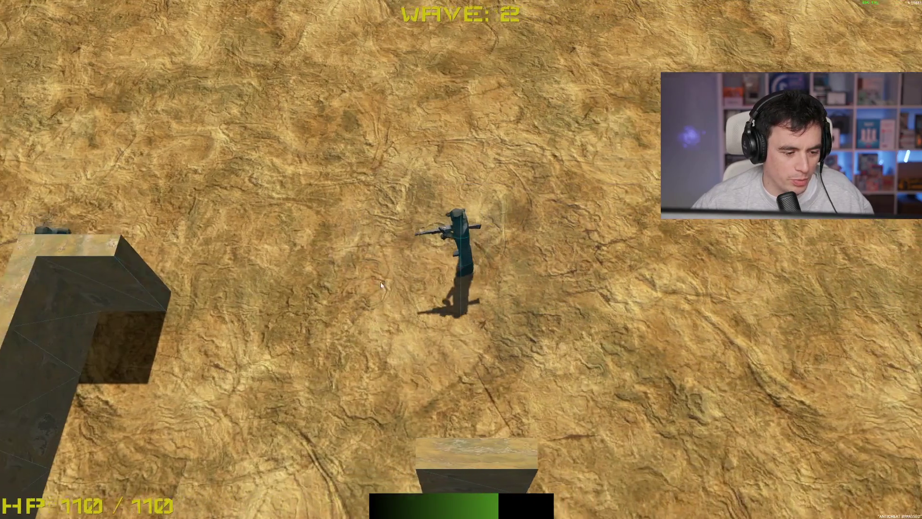
key("d")
left_click(233, 269)
left_click(229, 269)
key("d")
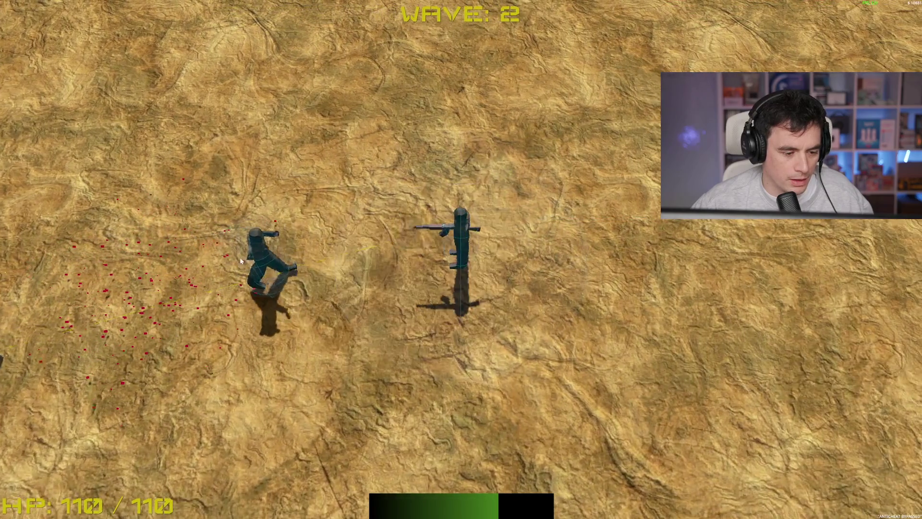
key("a")
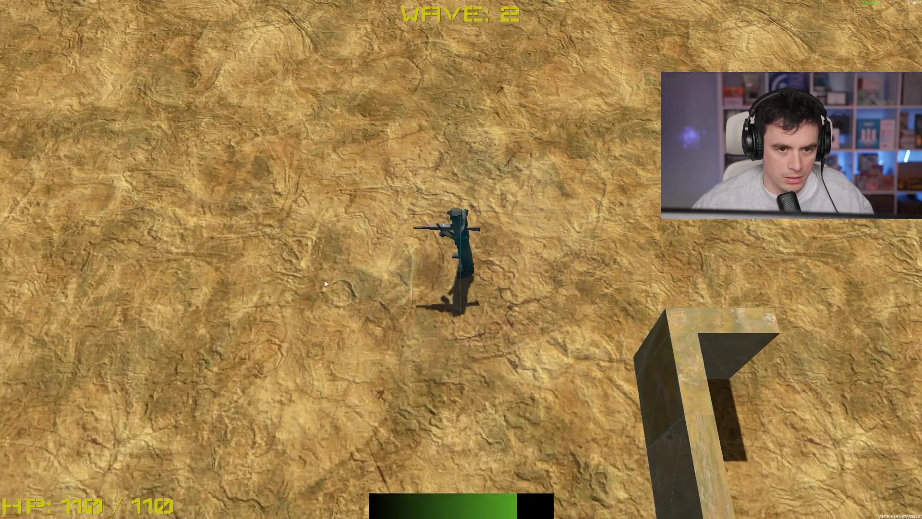
As wave 3 begins, dodge enemies, shoot those to the right and above, then head for the blue orbs.
key("s")
key("d")
key("w")
key("a")
left_click(623, 241)
key("s")
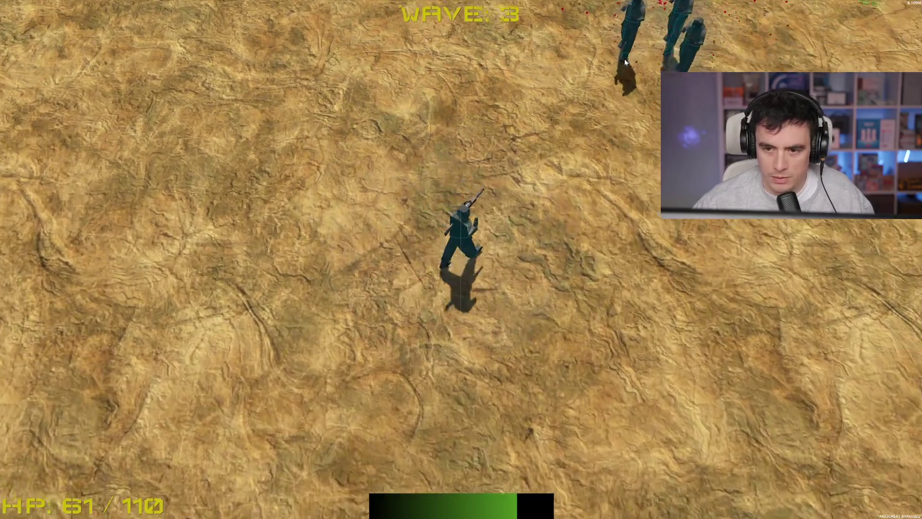
left_click(510, 41)
key("s")
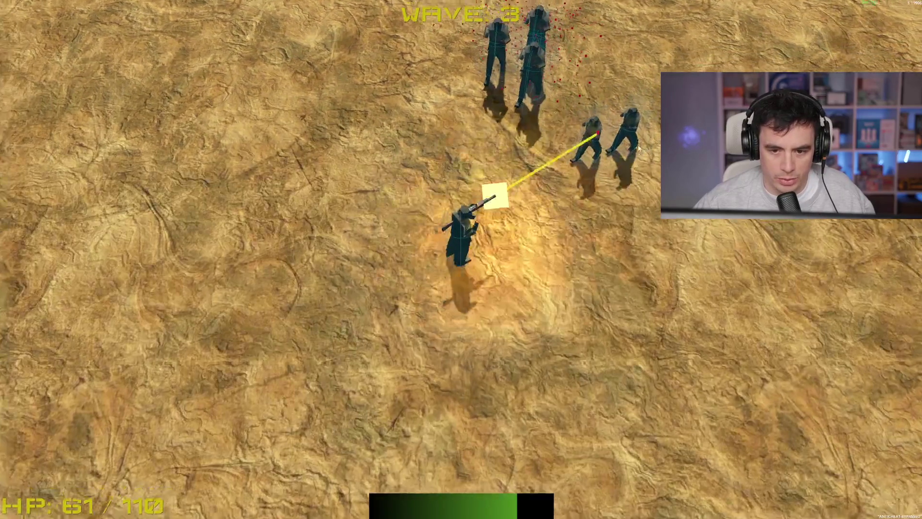
left_click(600, 58)
key("s")
left_click(610, 58)
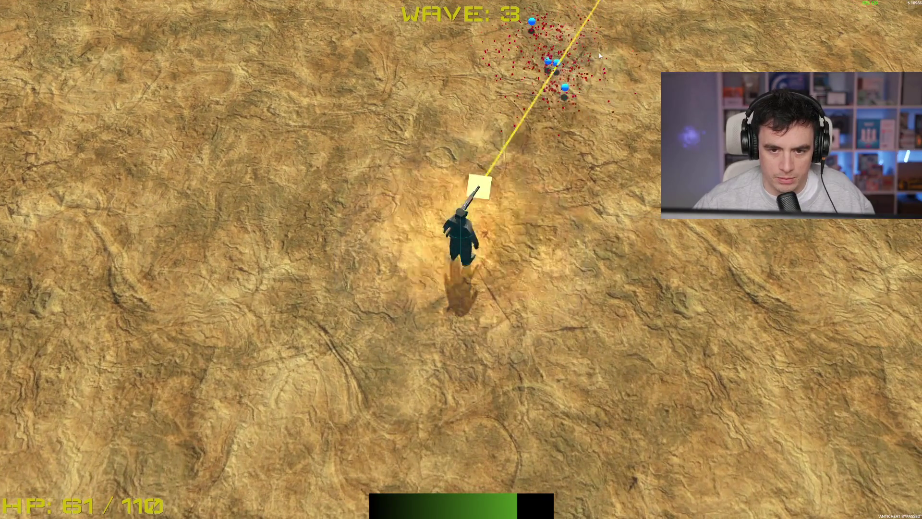
key("w")
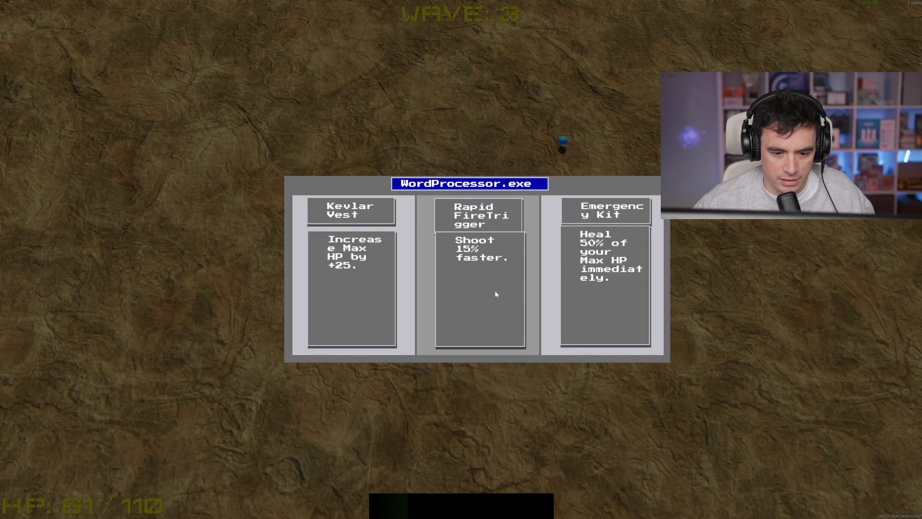
Take the Rapid FireTrigger card and walk up to collect the blue orb.
left_click(495, 326)
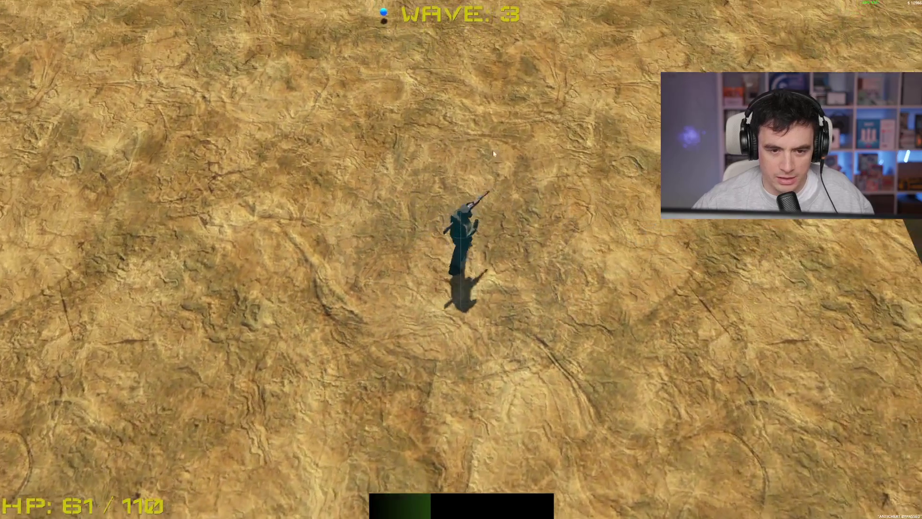
key("w")
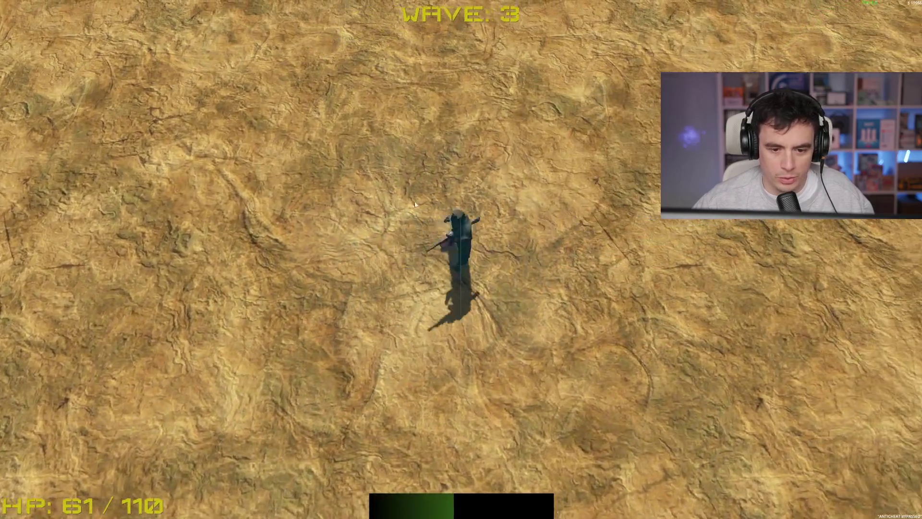
key("d")
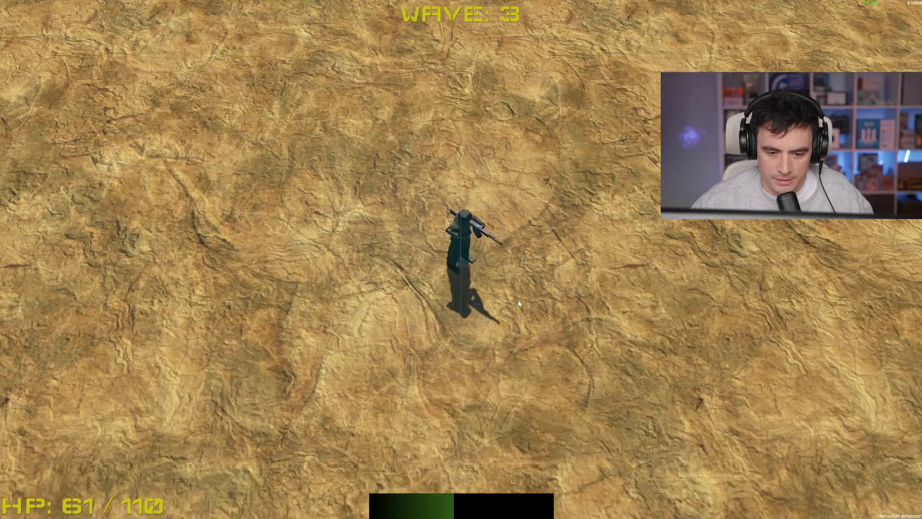
key("a")
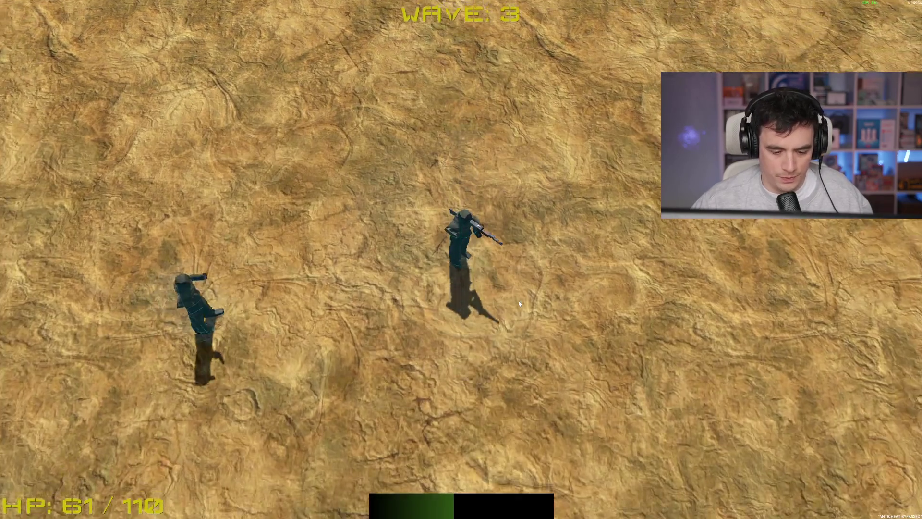
key("d")
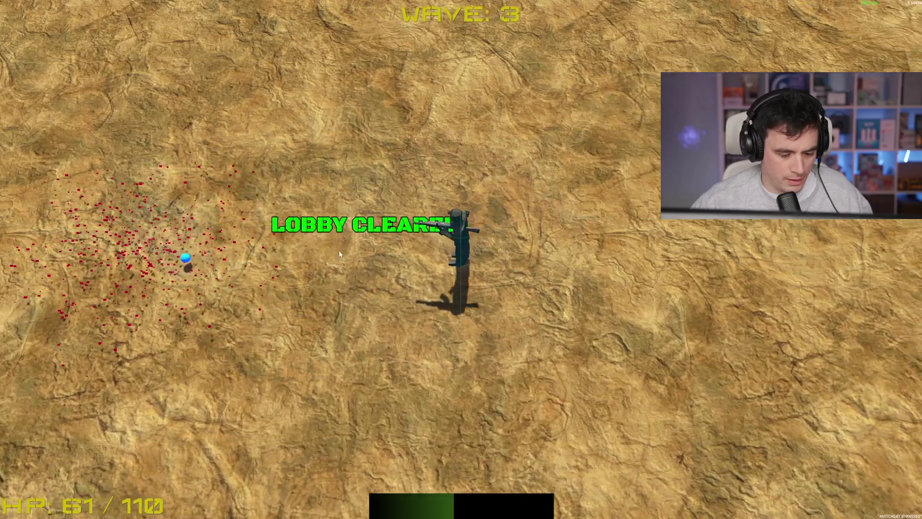
key("s")
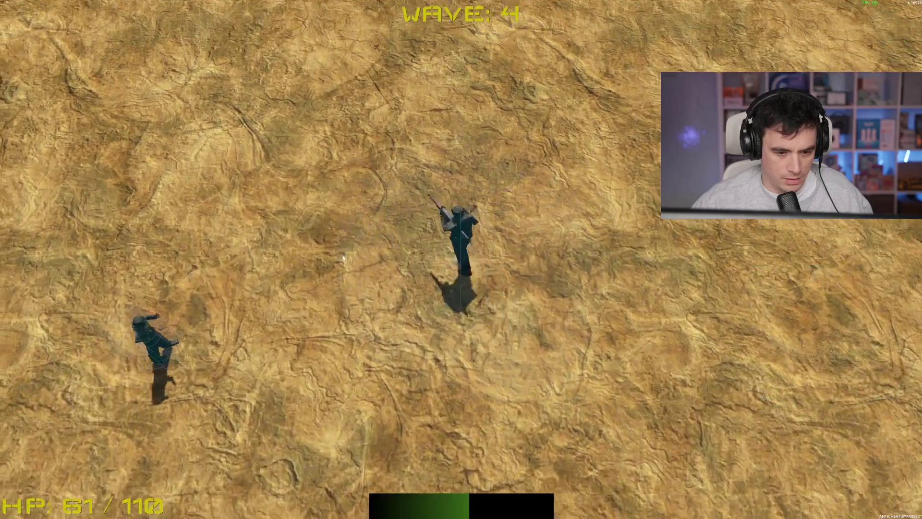
Shoot the wave 4 enemies arriving on the left and right.
left_click(248, 314)
left_click(250, 307)
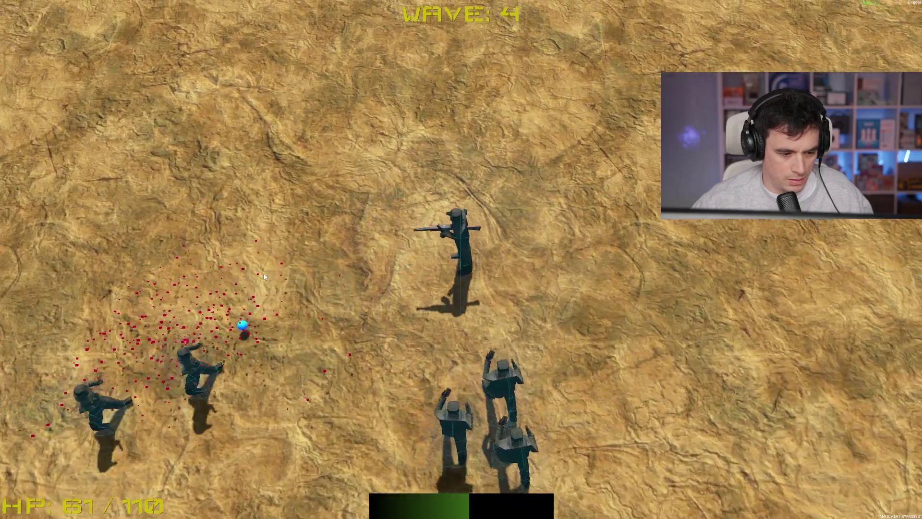
key("w")
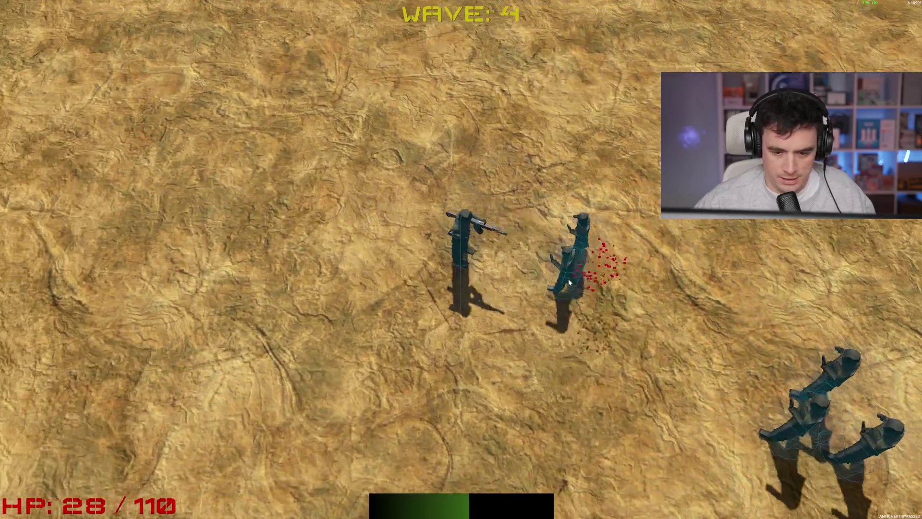
left_click(613, 245)
key("s")
left_click(643, 207)
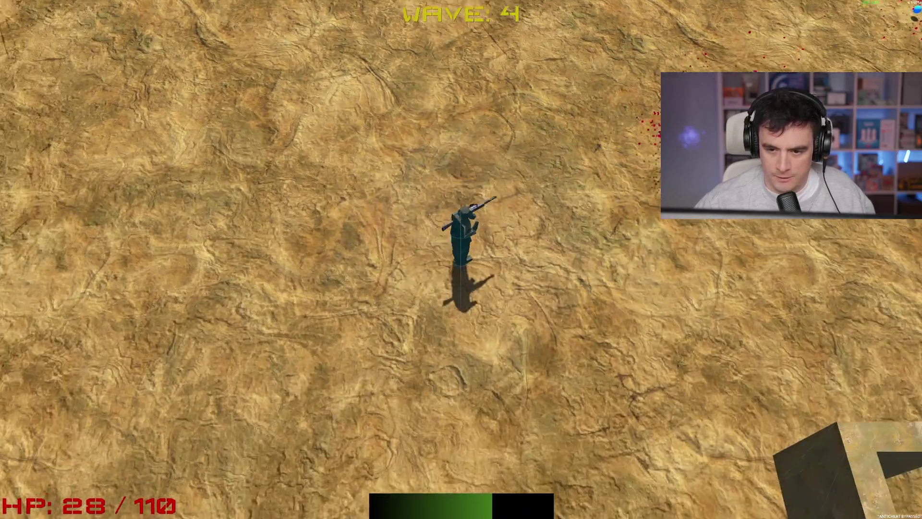
Keep moving while firing at the upper-right enemies until wave 4 ends.
key("s")
left_click(672, 48)
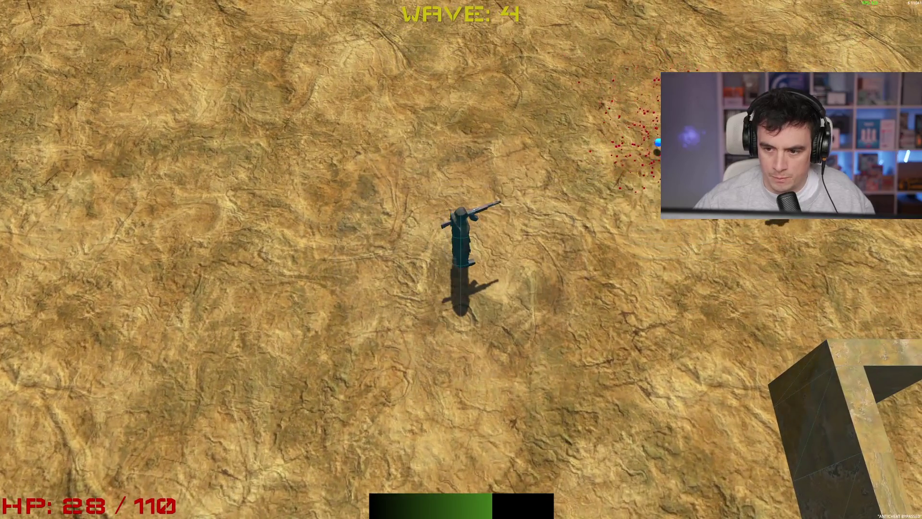
key("s")
left_click(644, 149)
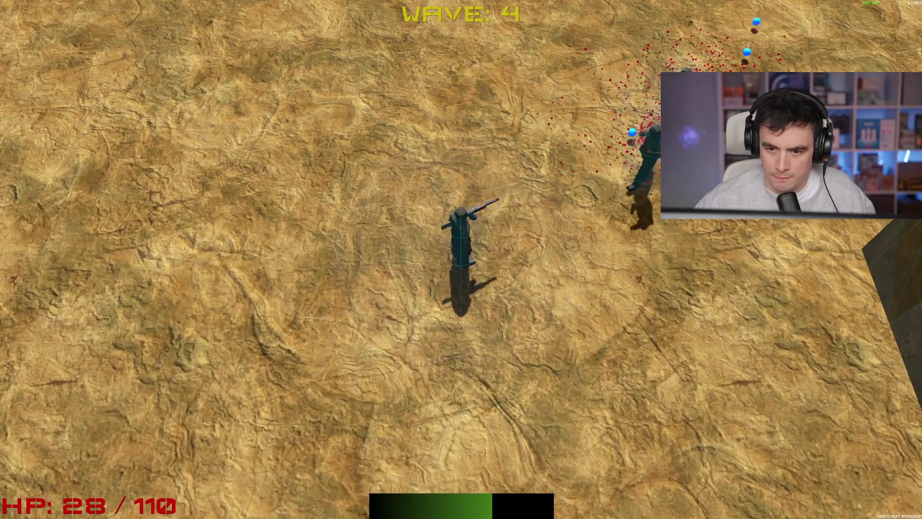
key("w")
left_click(624, 125)
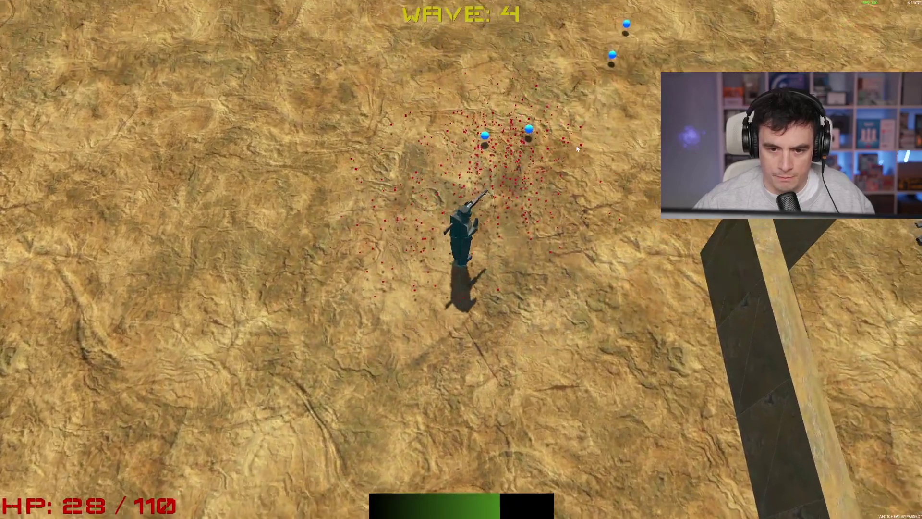
key("a")
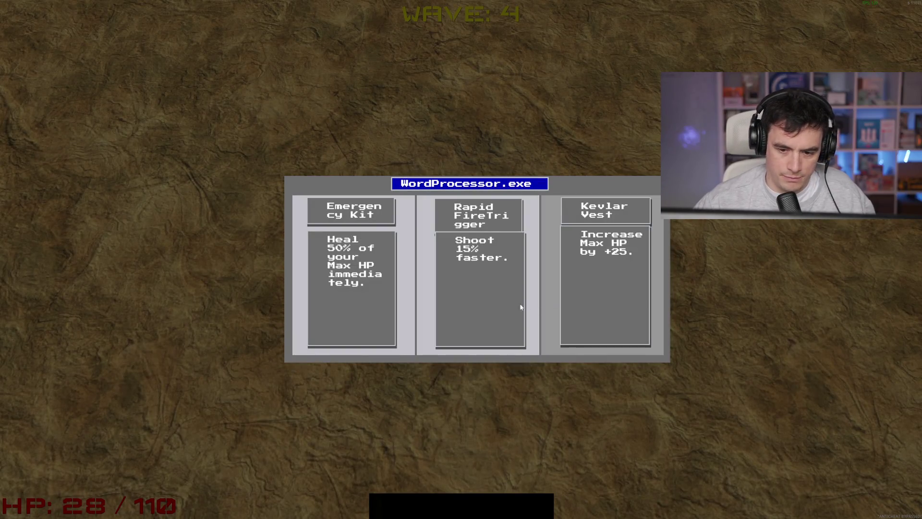
Pick Rapid FireTrigger again, fire right to see the red laser line, and shoot the lower-right enemy.
left_click(483, 304)
left_click(682, 284)
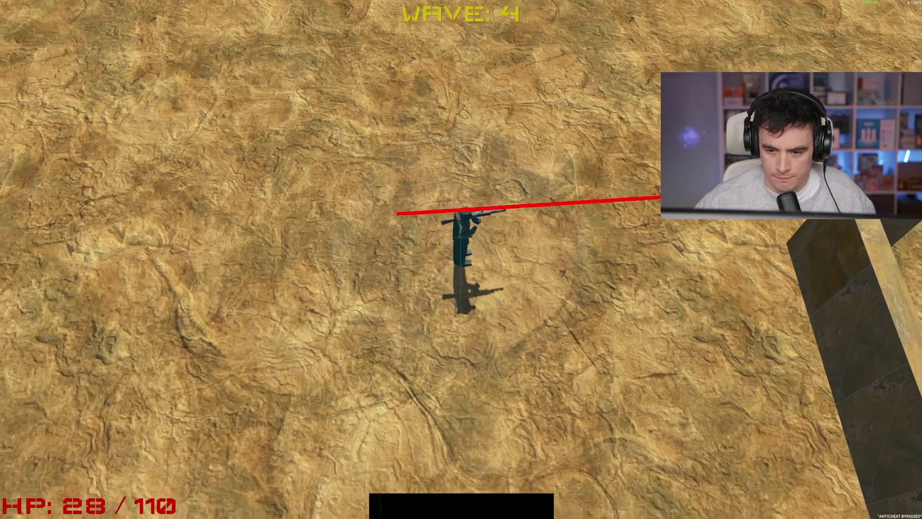
key("d")
key("s")
left_click(714, 355)
Collect the dropped blue orb, fire at wave 5's new enemies, then stop the game with F8.
key("d")
key("s")
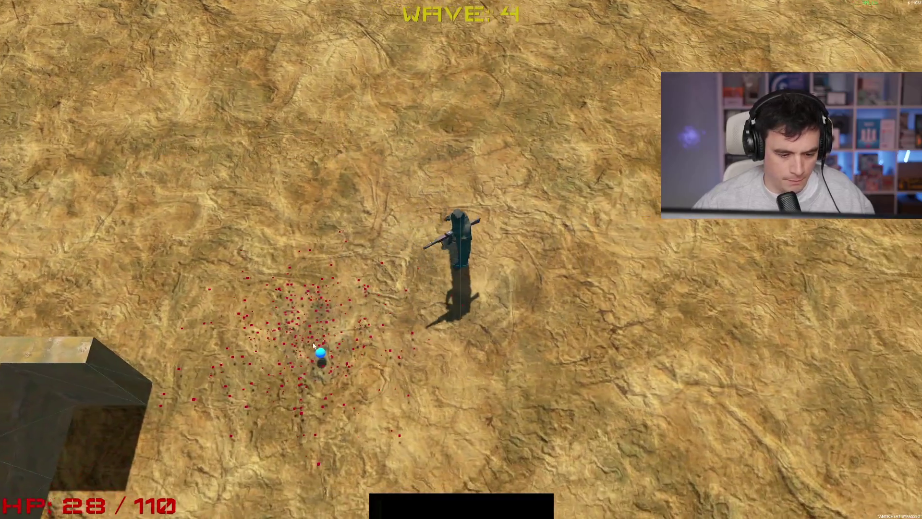
key("a")
key("w")
left_click(451, 253)
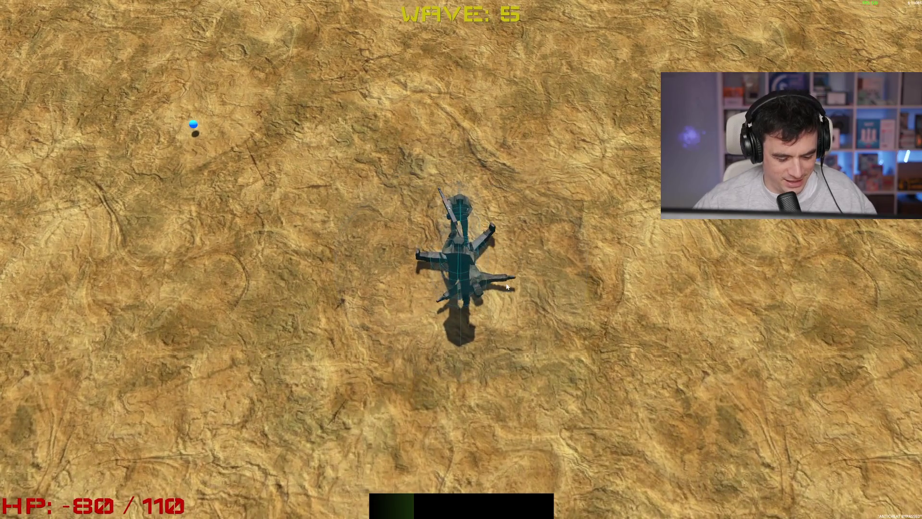
key("F8")
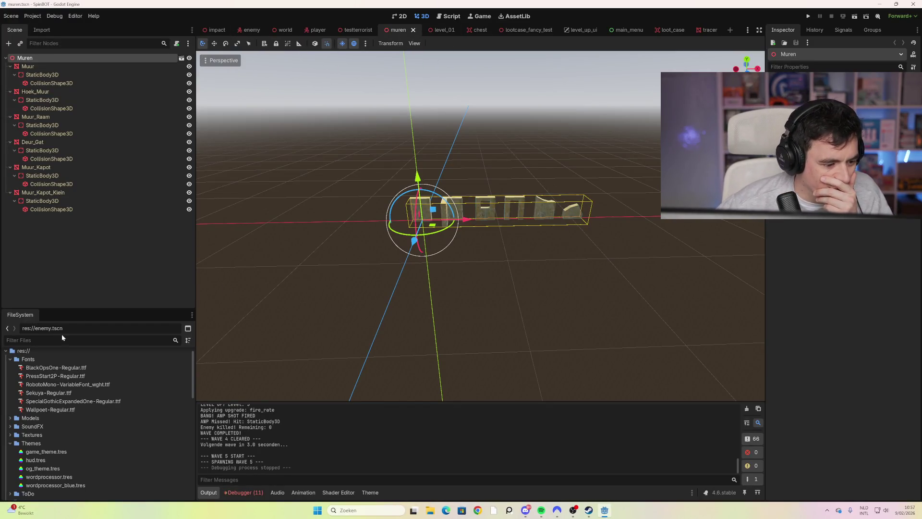
scroll(77, 437, "down", 2)
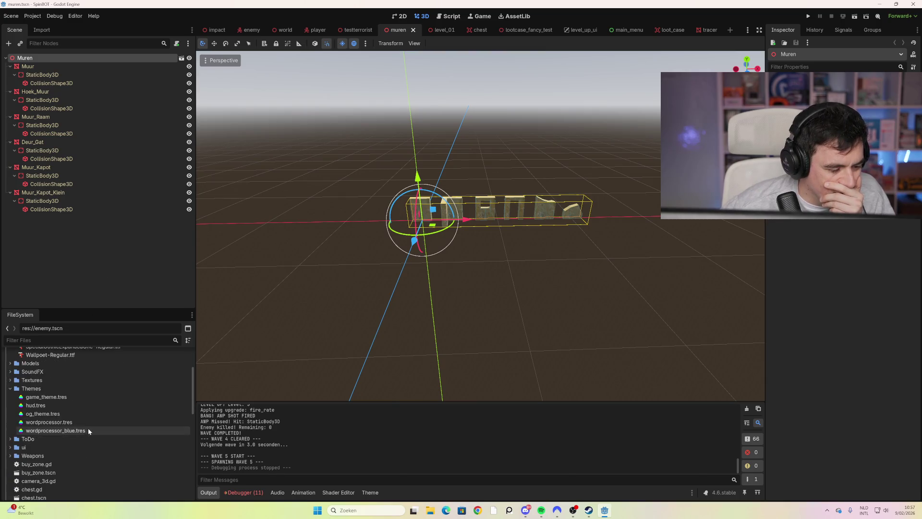
scroll(70, 390, "up", 2)
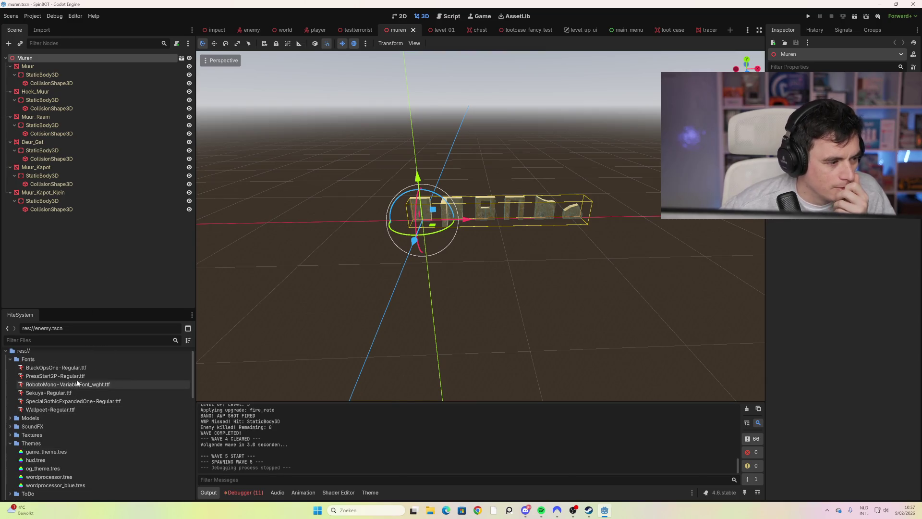
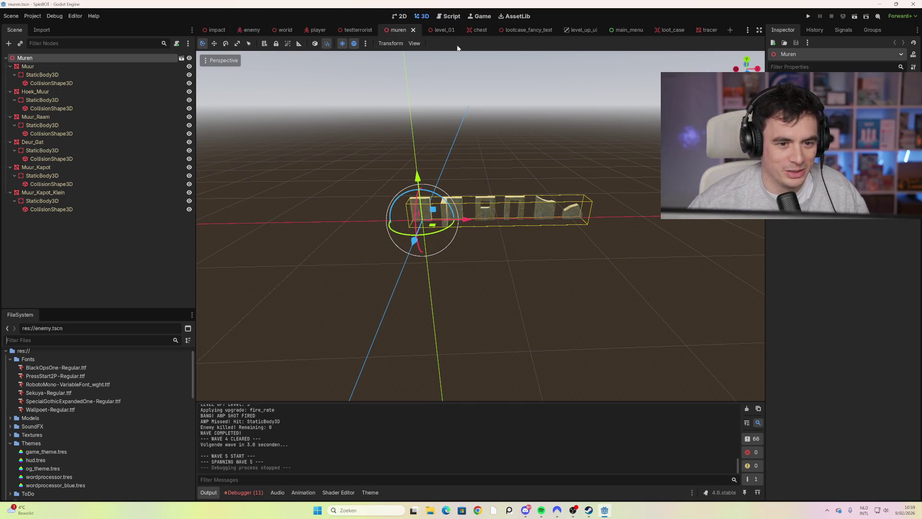
Close the impact, enemy, world, player, testterrorist, muren, level_01, chest and lootcase_fancy_test scene tabs.
left_click(218, 30)
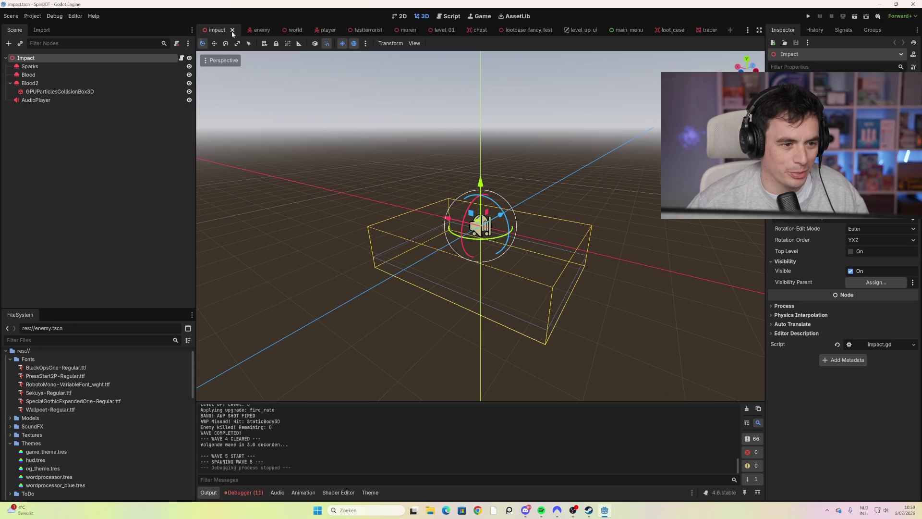
left_click(232, 30)
left_click(232, 31)
left_click(232, 30)
left_click(231, 30)
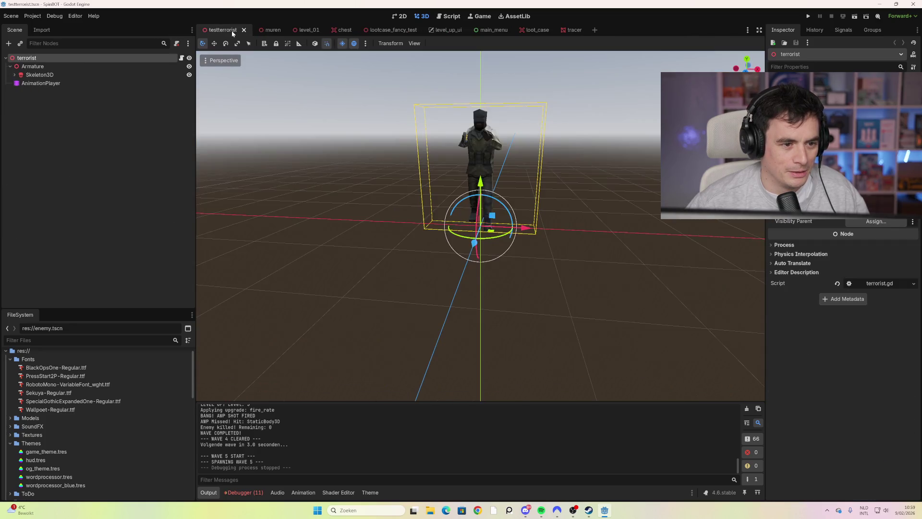
left_click(244, 30)
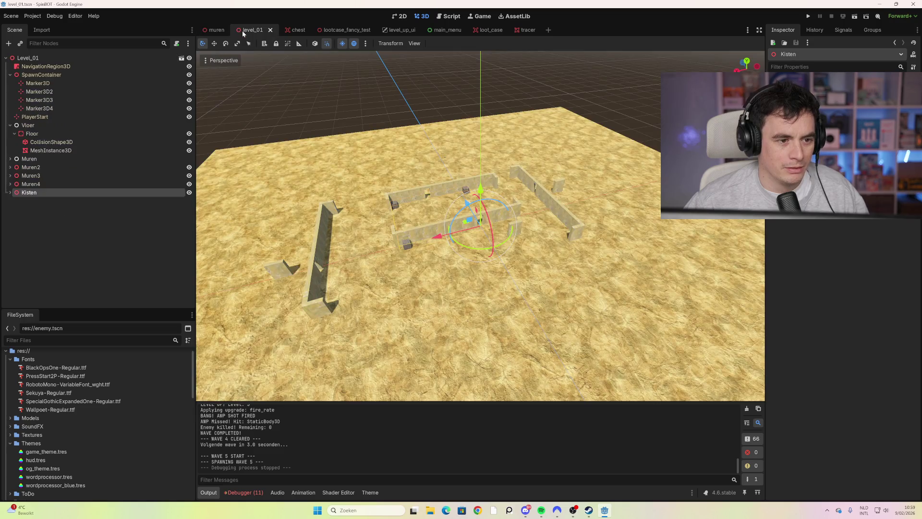
left_click(228, 30)
left_click(232, 30)
left_click(232, 30)
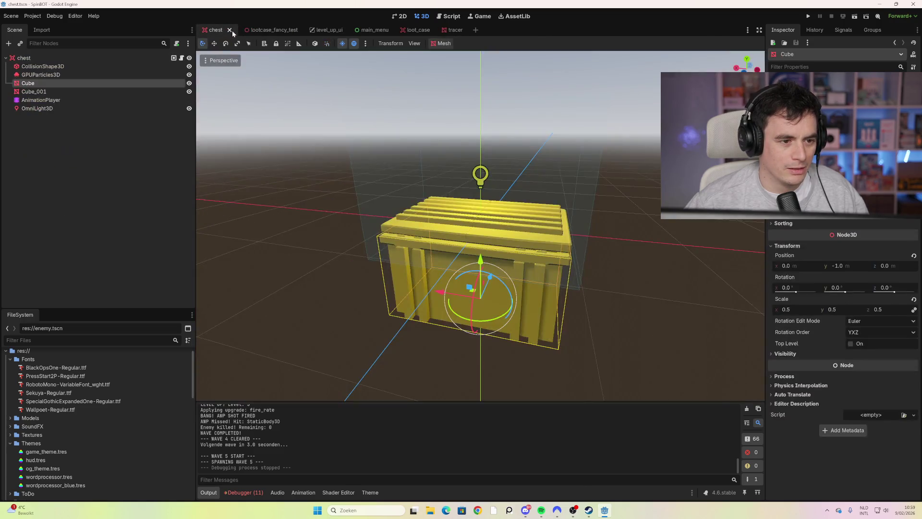
left_click(232, 30)
left_click(262, 30)
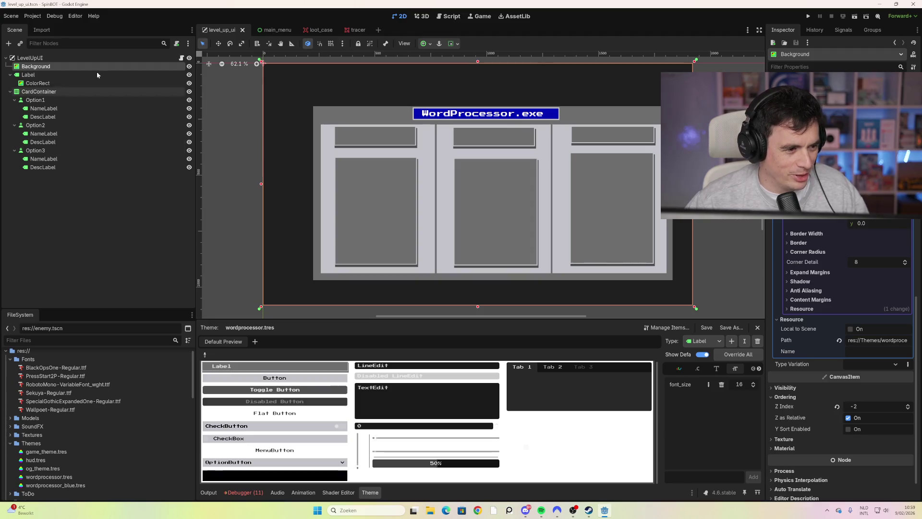
Start adding a new child node under the LevelUpUI root node.
right_click(74, 65)
left_click(50, 72)
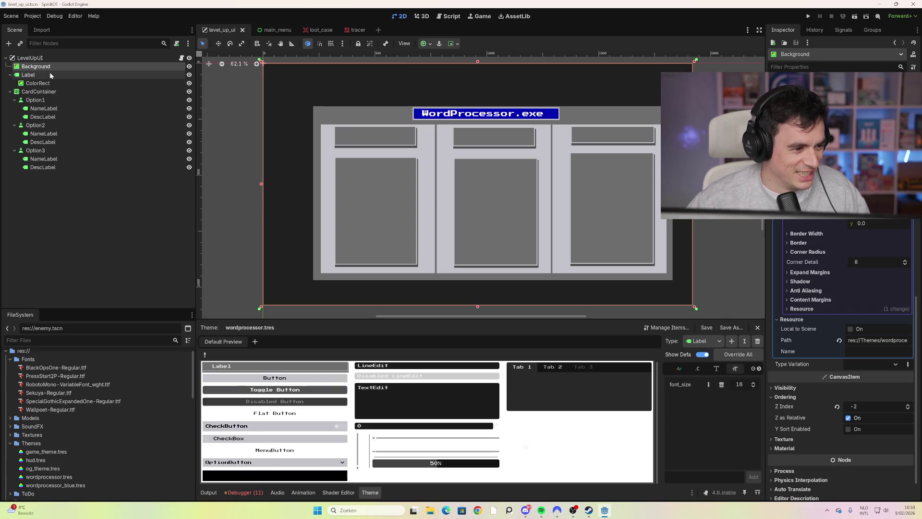
left_click(50, 72)
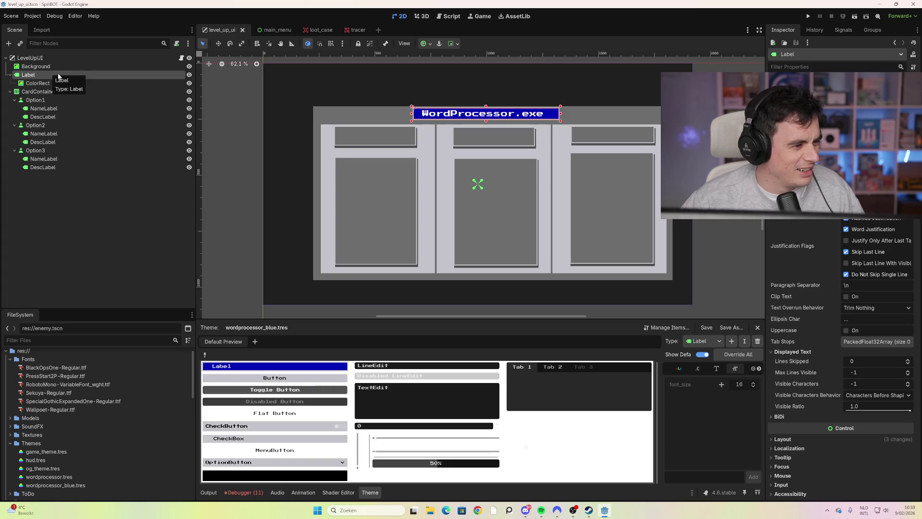
left_click(72, 68)
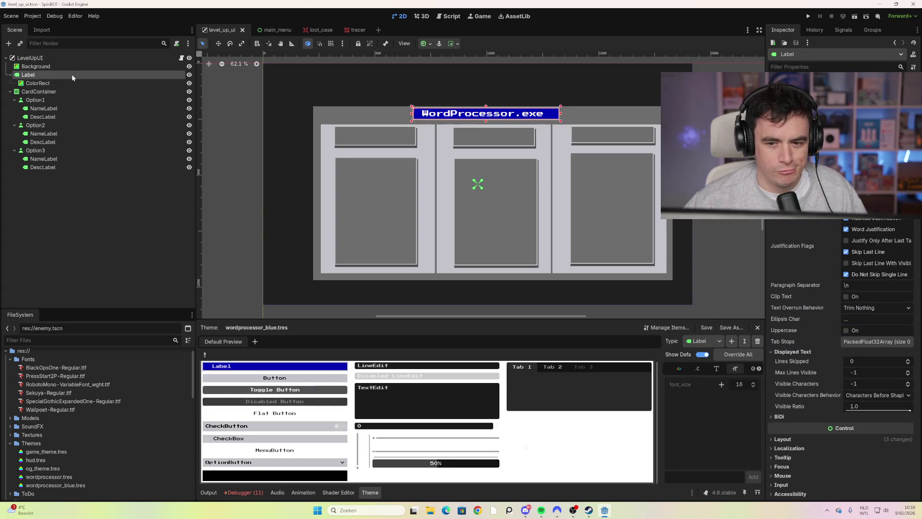
left_click(65, 67)
left_click(43, 58)
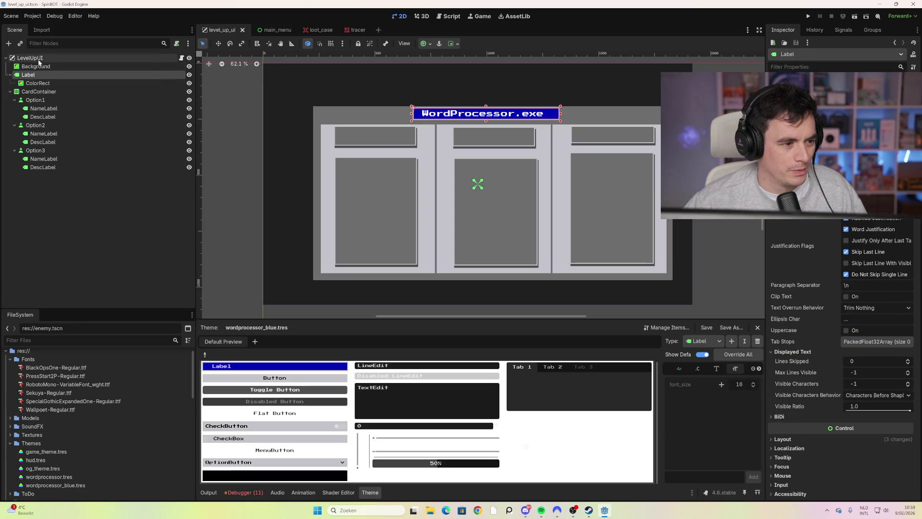
right_click(44, 58)
left_click(67, 67)
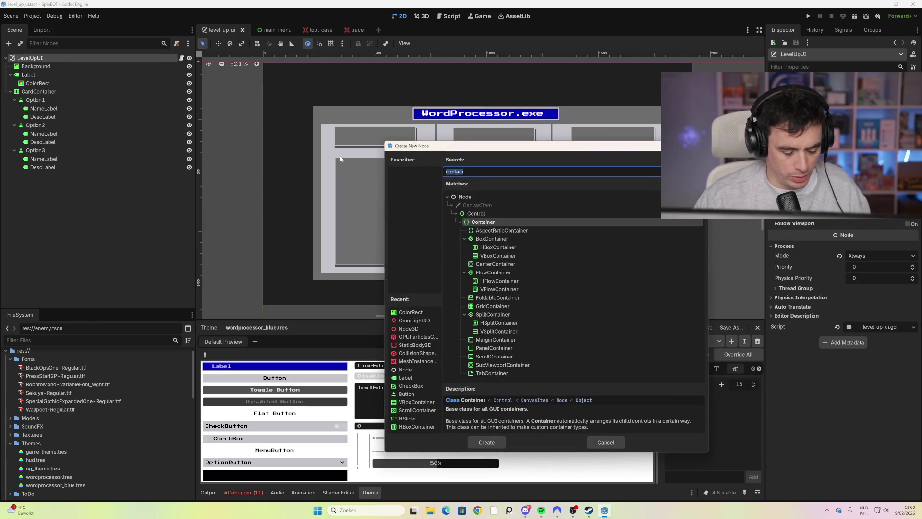
Add a Label node, move it up the tree, and place it at the title bar's right end.
type("lab")
double_click(526, 239)
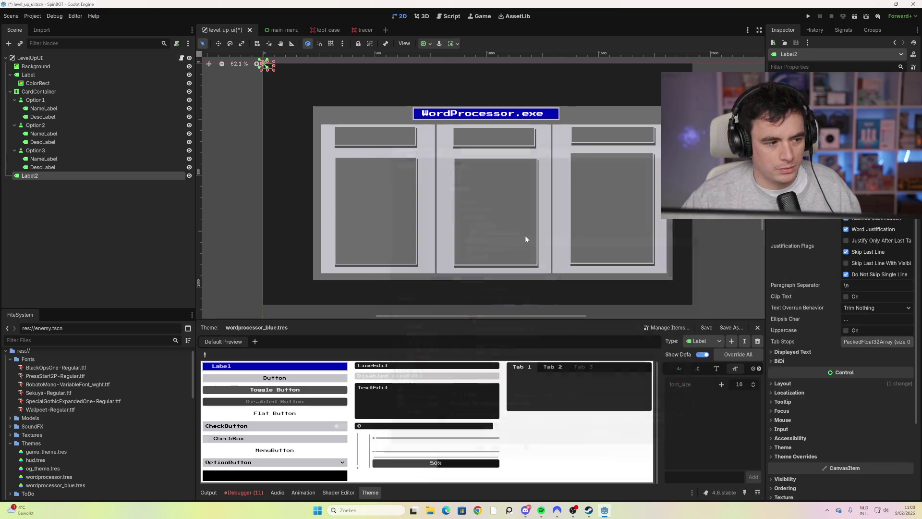
left_click_drag(42, 176, 79, 75)
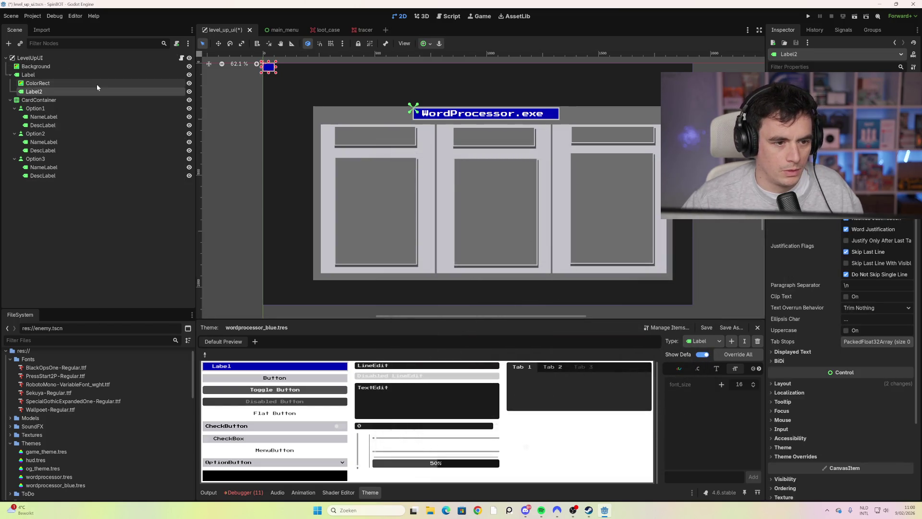
key("ctrl+z")
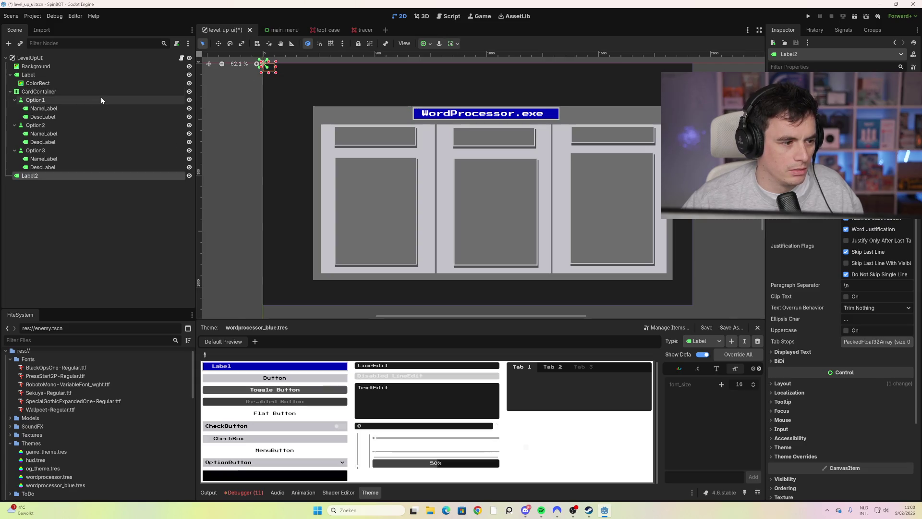
mouse_move(32, 176)
left_mouse_down()
mouse_move(118, 117)
mouse_move(50, 61)
mouse_move(49, 77)
left_mouse_up()
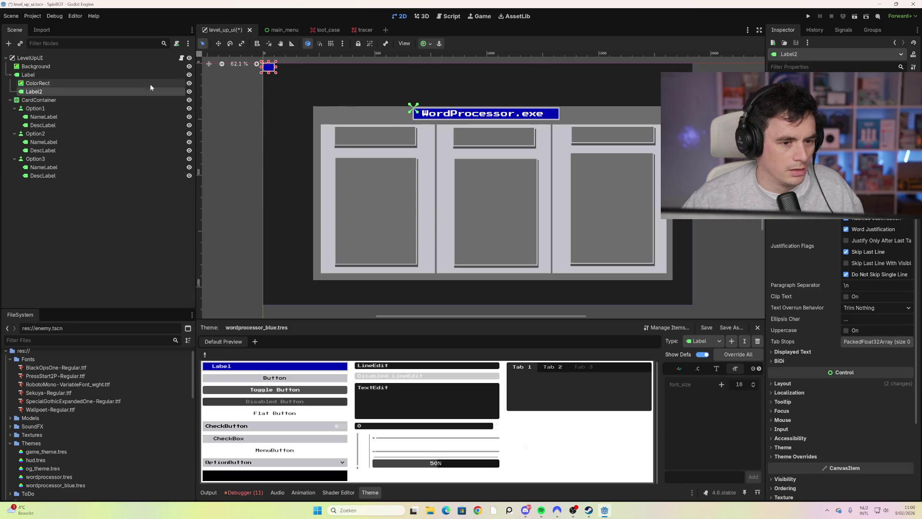
mouse_move(271, 72)
left_mouse_down()
mouse_move(324, 88)
mouse_move(646, 124)
mouse_move(657, 116)
left_mouse_up()
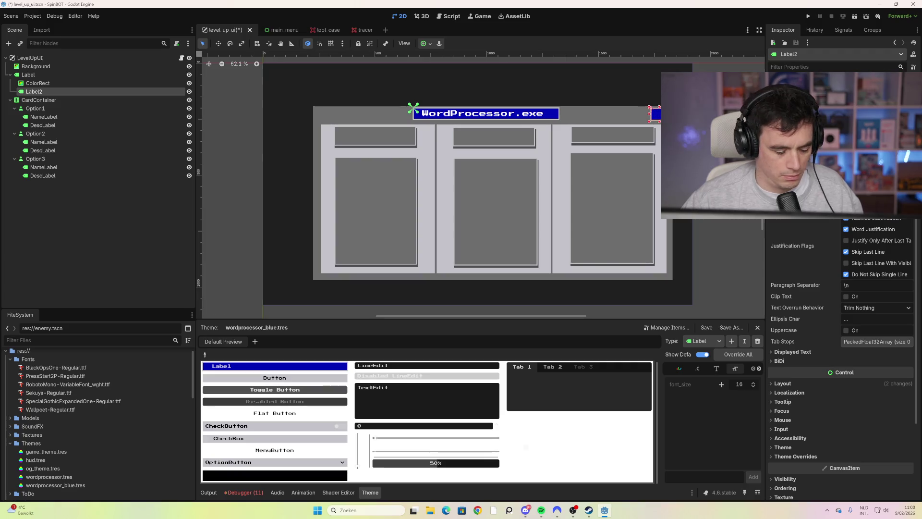
left_click_drag(654, 121, 652, 117)
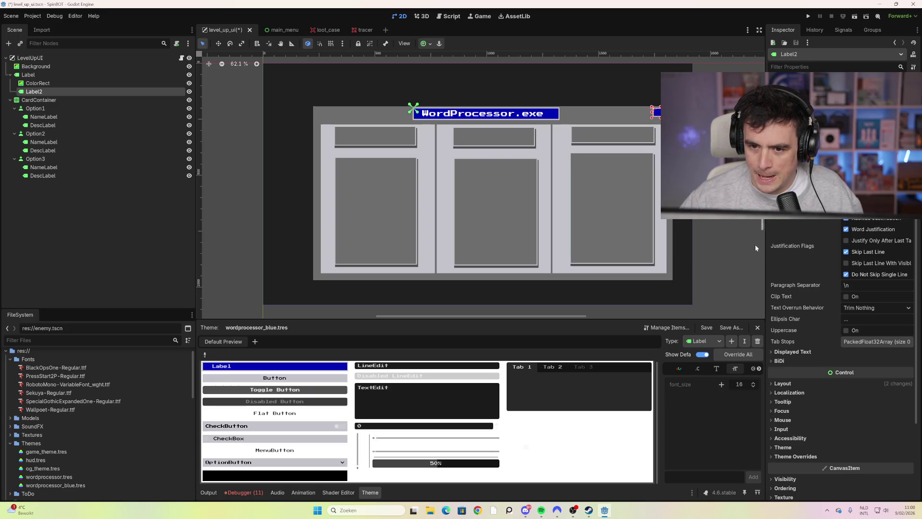
Rename the new label to 'Kruis'.
double_click(67, 92)
type("Krui")
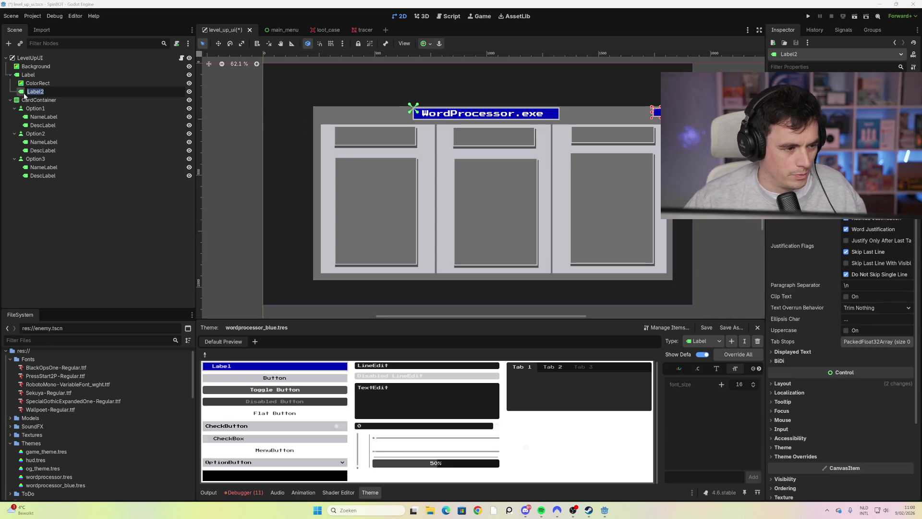
type("sje")
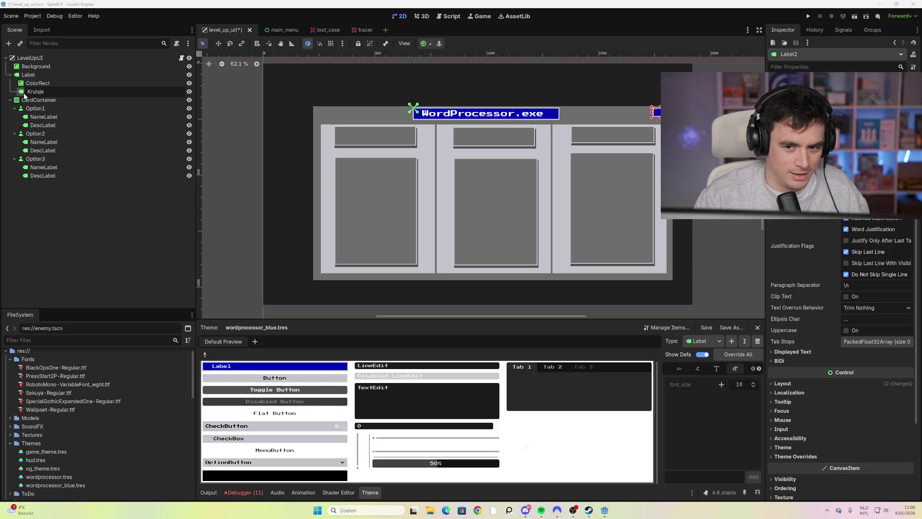
left_click(23, 94)
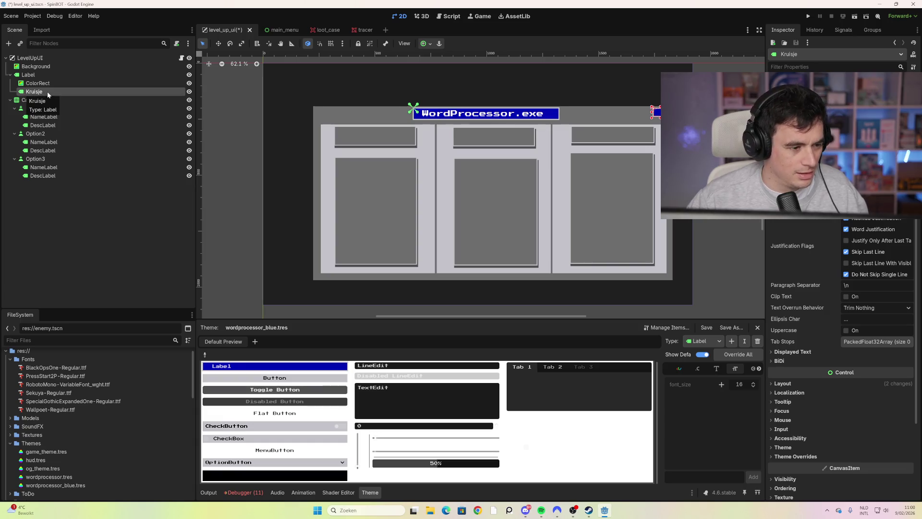
key("ctrl+z")
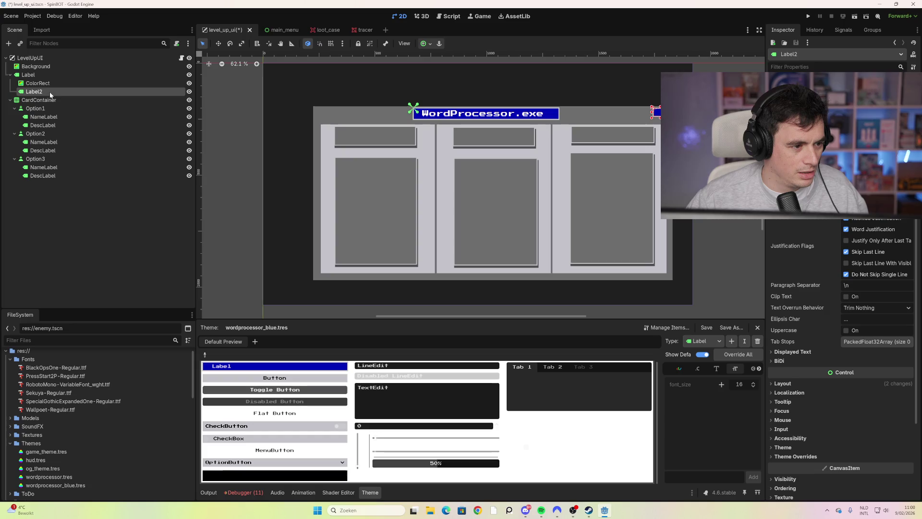
double_click(50, 92)
type("Krui")
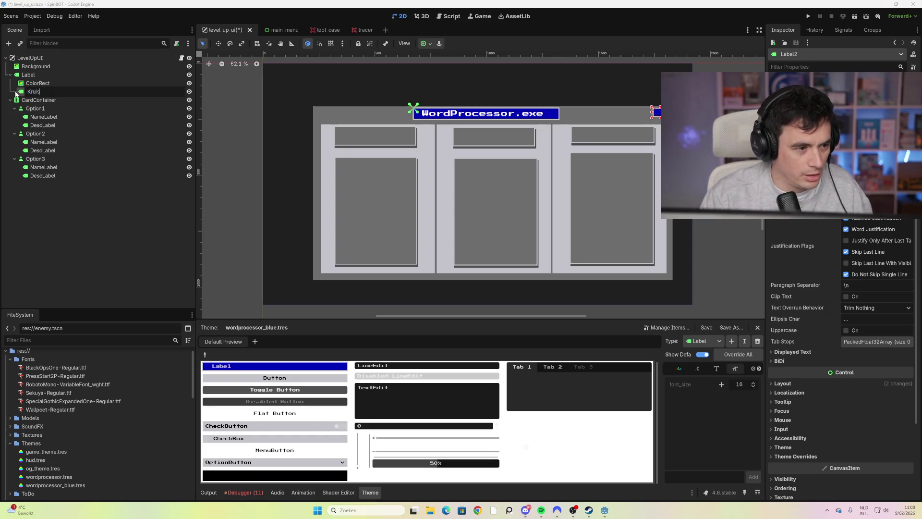
type("s")
key("Return")
Duplicate Kruis as 'Liggendstreepje' left of it, then save and run the game.
key("ctrl+d")
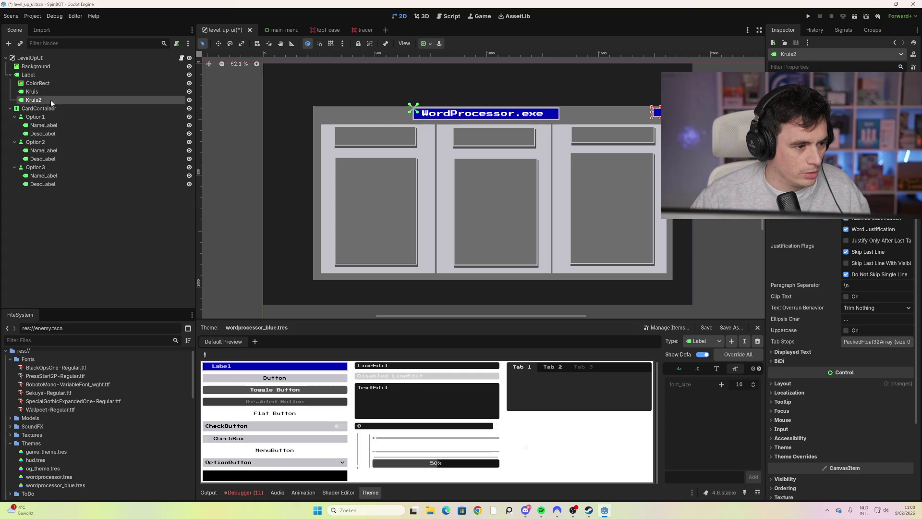
double_click(24, 101)
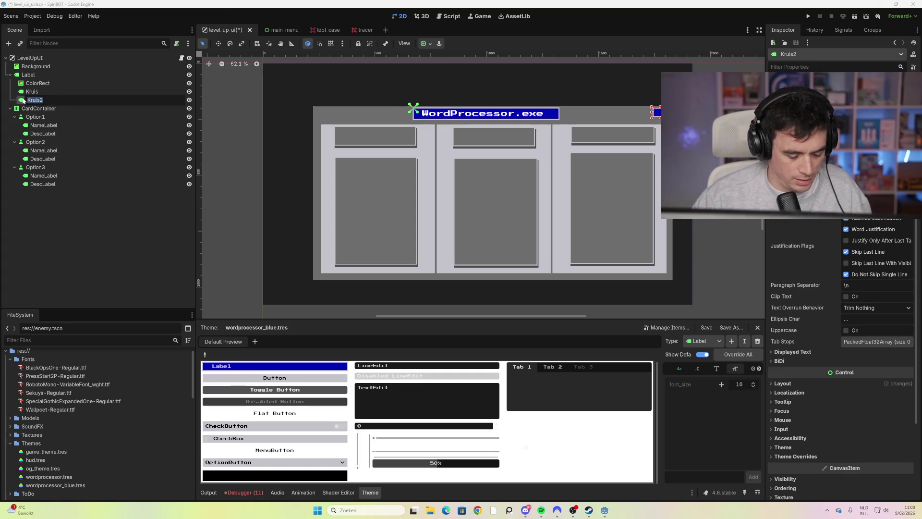
type("Liggendstrep")
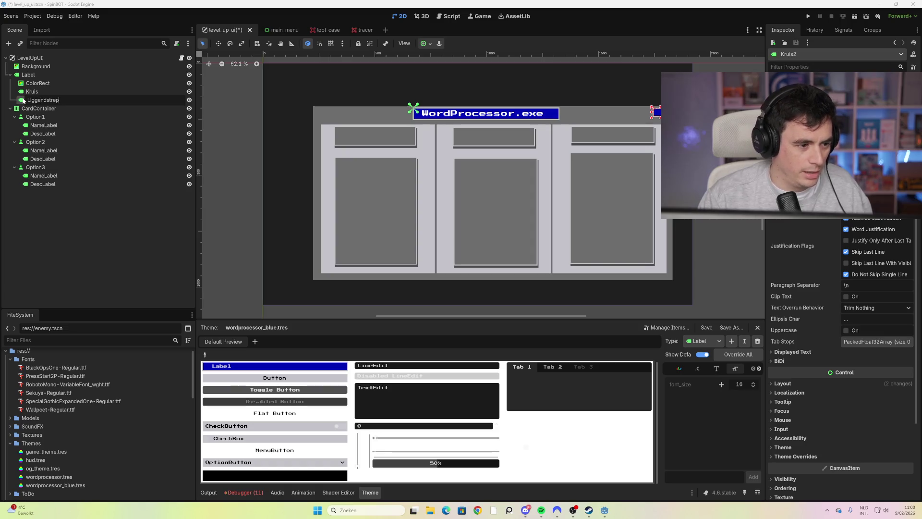
type("epje")
key("Return")
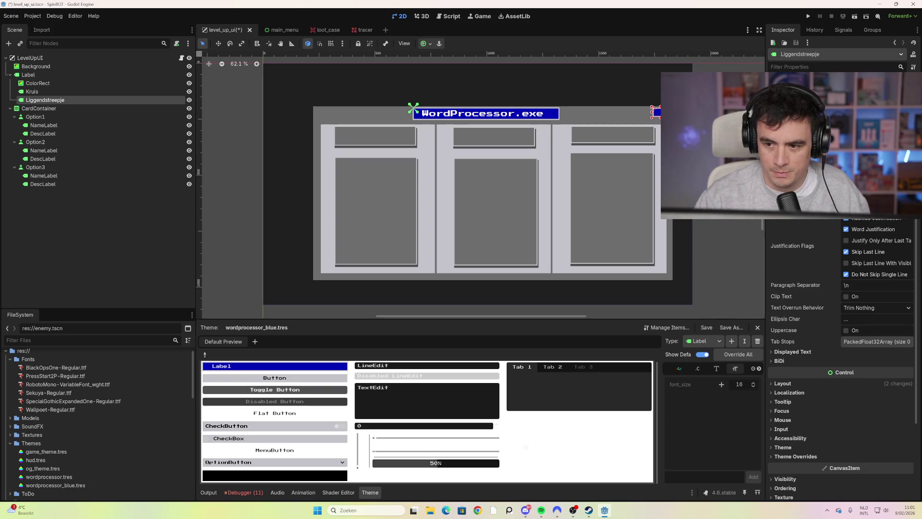
left_click_drag(666, 113, 647, 113)
key("Escape")
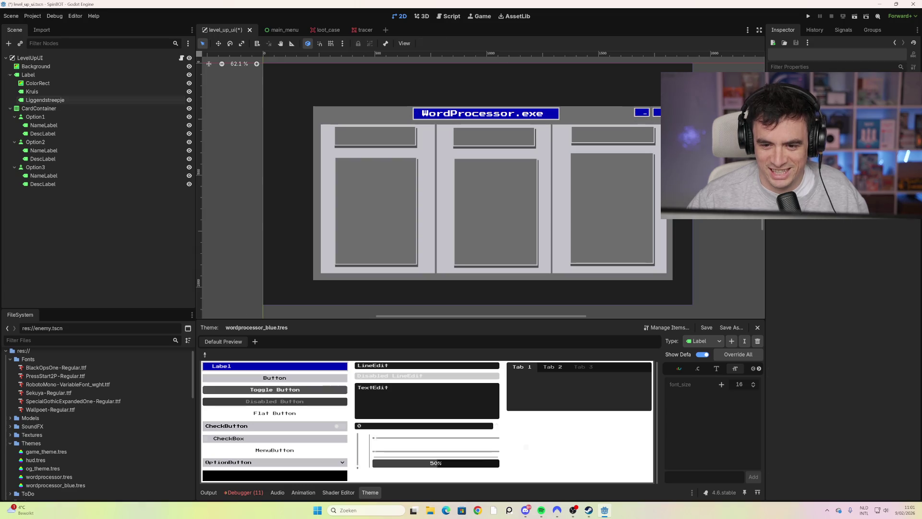
key("F6")
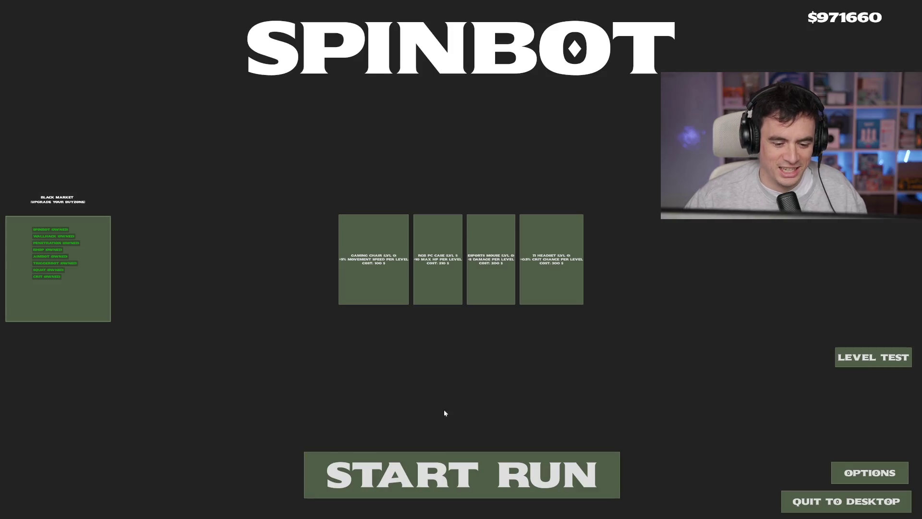
left_click(428, 455)
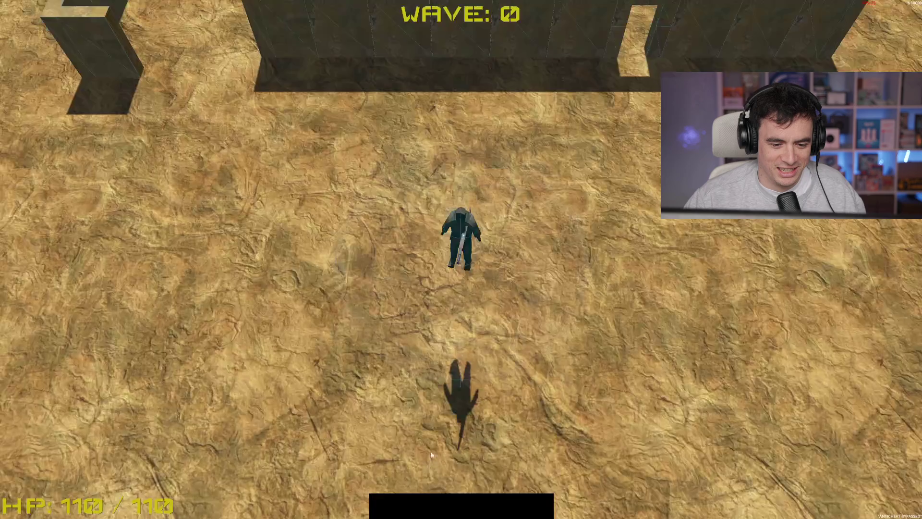
Play the first SpinBot run with WASD and mouse fire until the character dies.
key("w")
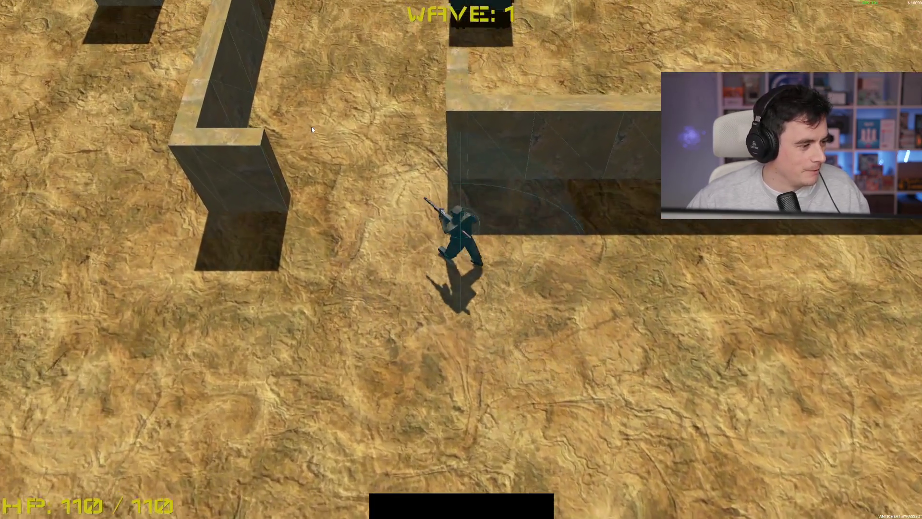
key("s")
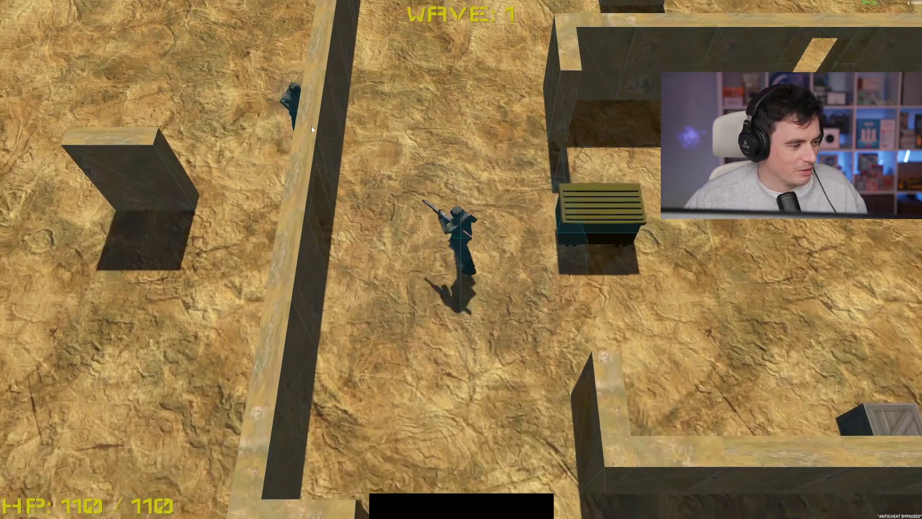
key("a")
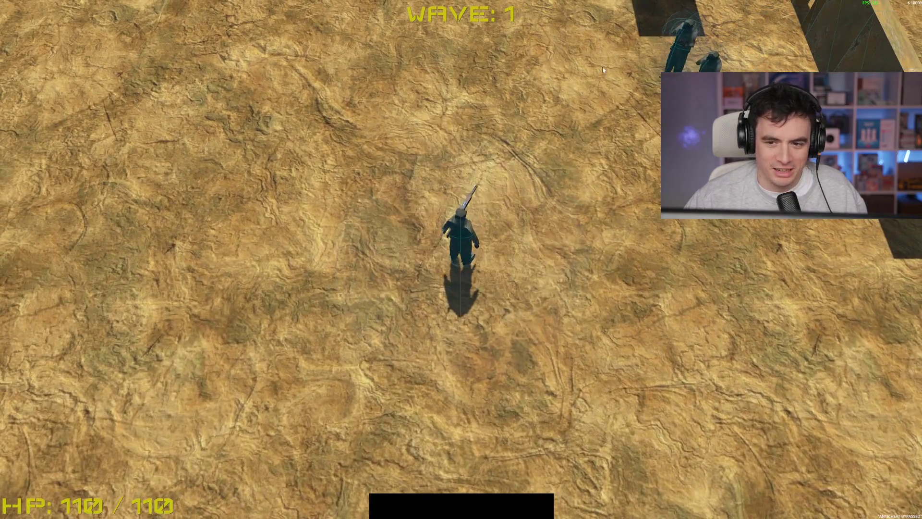
left_click(555, 59)
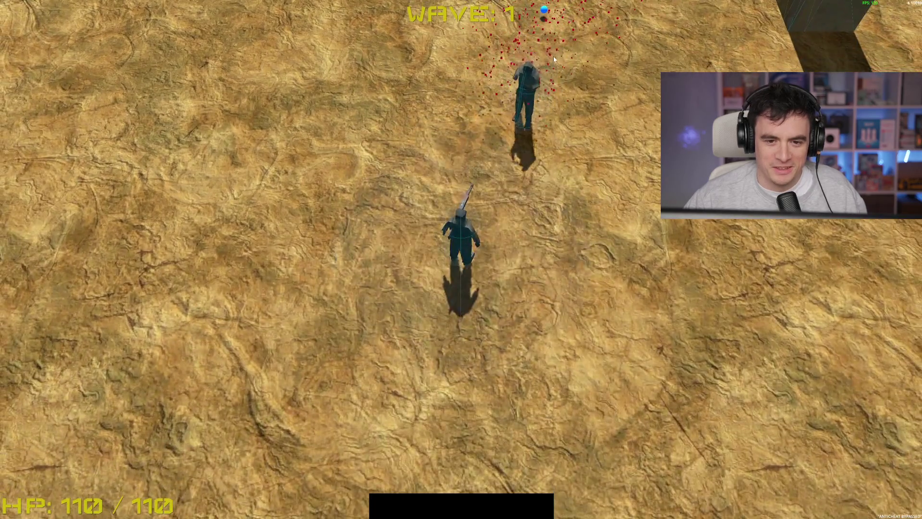
left_click(555, 59)
key("w")
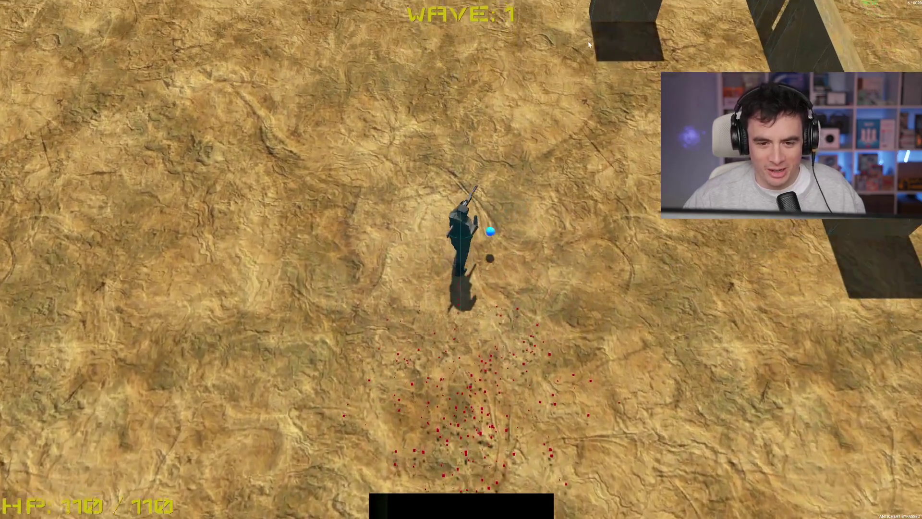
key("w")
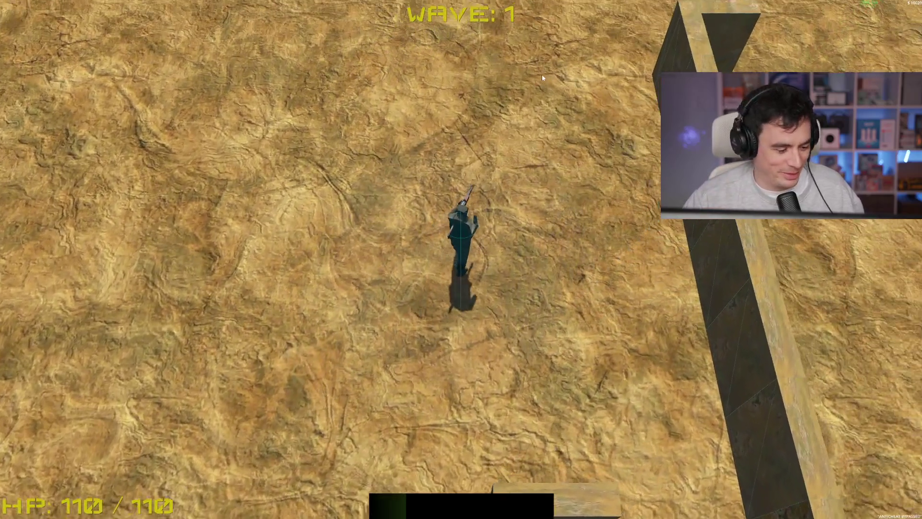
key("w")
key("d")
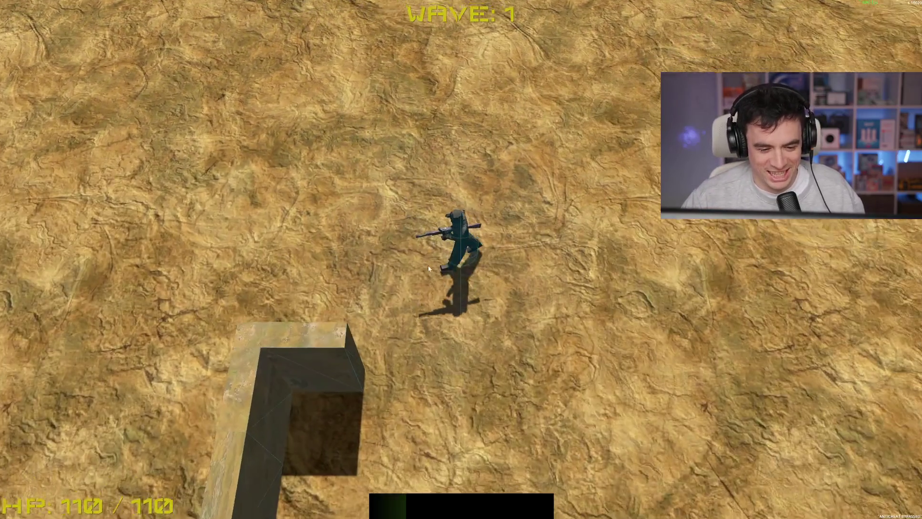
key("s")
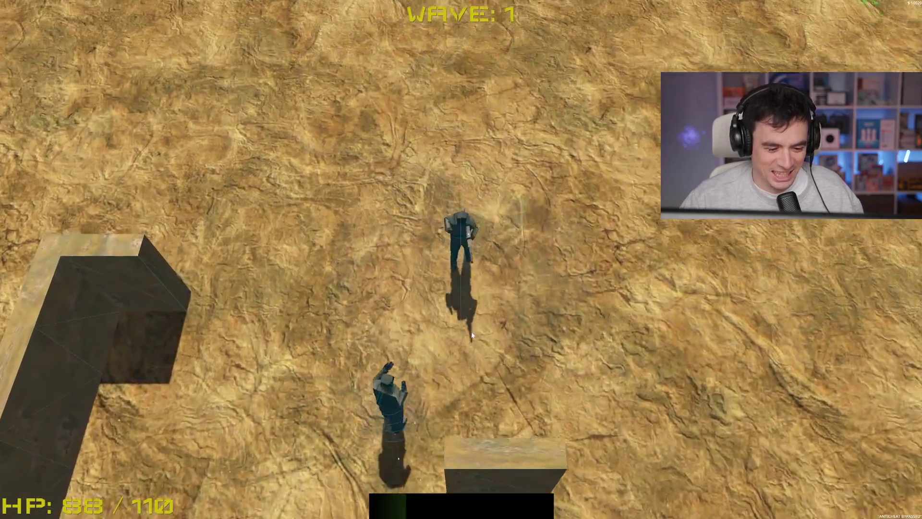
key("w")
left_click(597, 423)
key("s")
key("d")
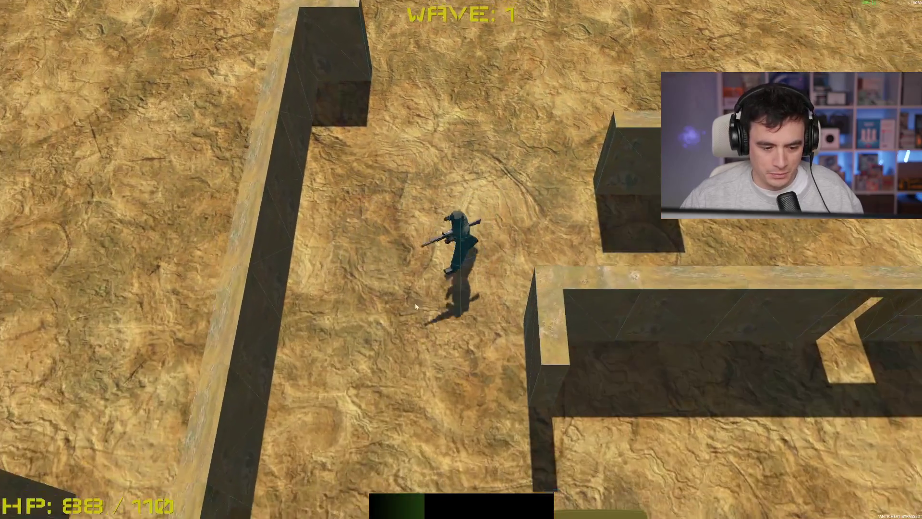
key("s")
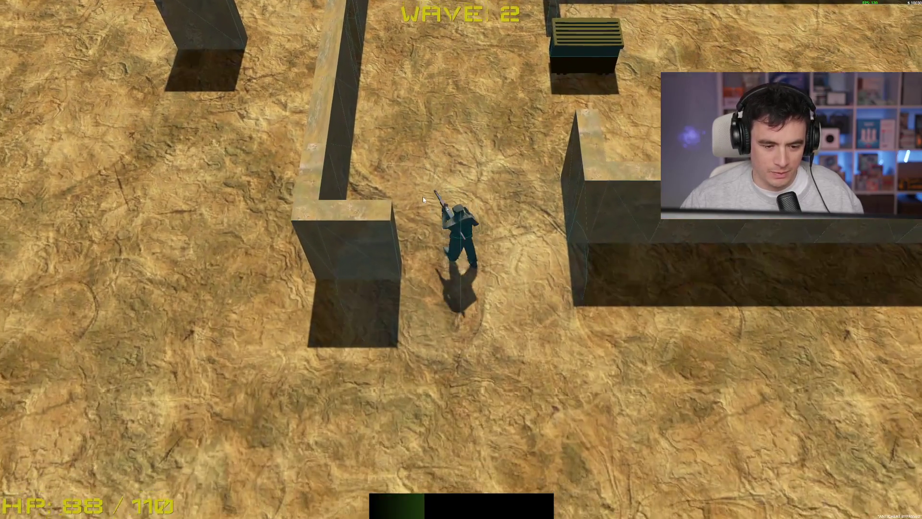
key("s")
left_click(580, 80)
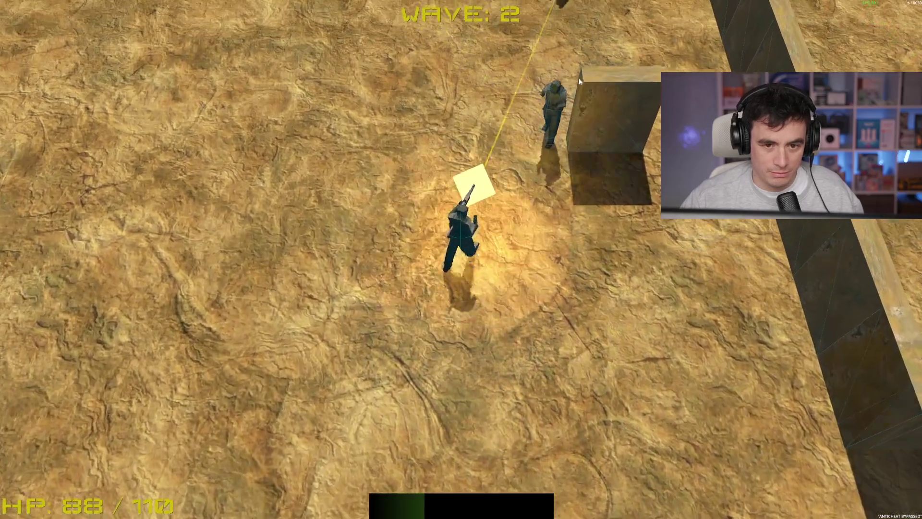
key("s")
left_click(679, 28)
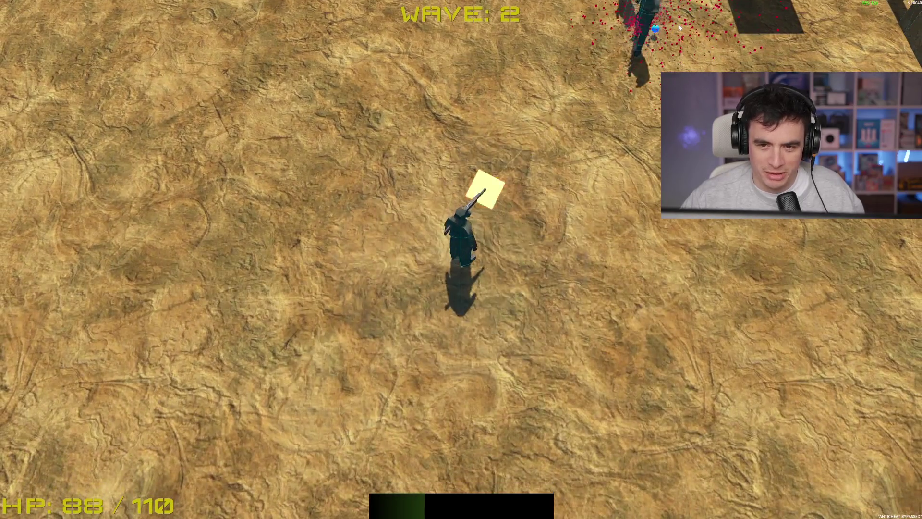
key("w")
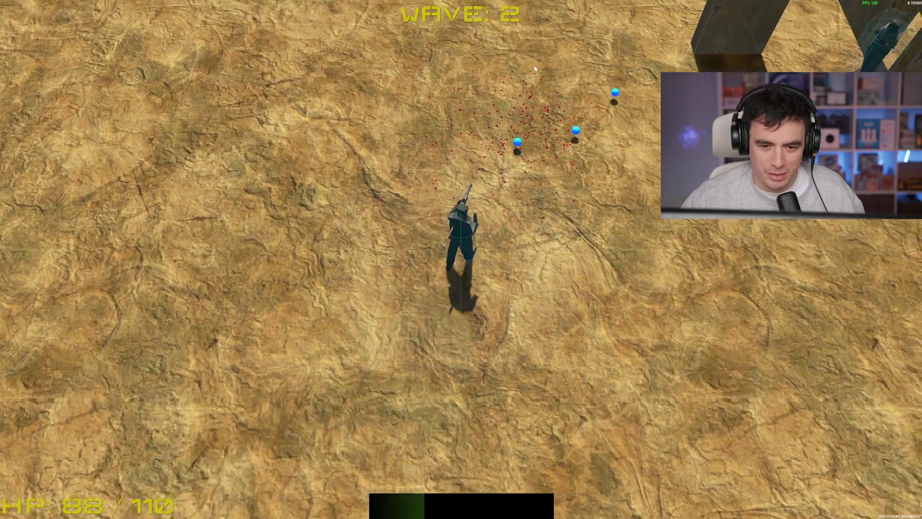
left_click(740, 278)
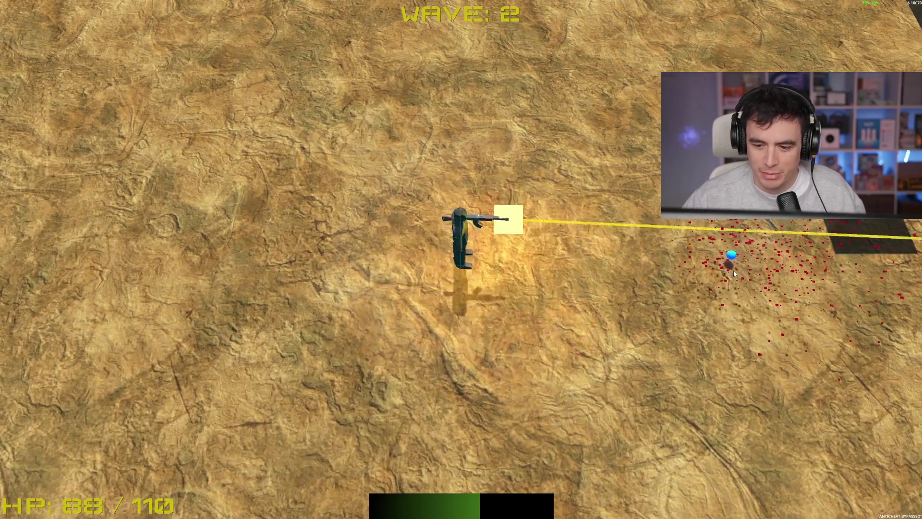
key("d")
key("w")
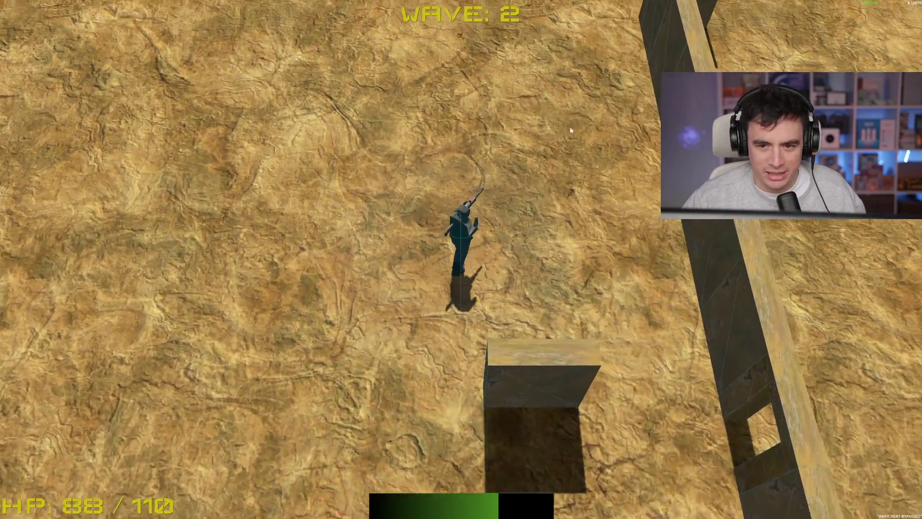
key("d")
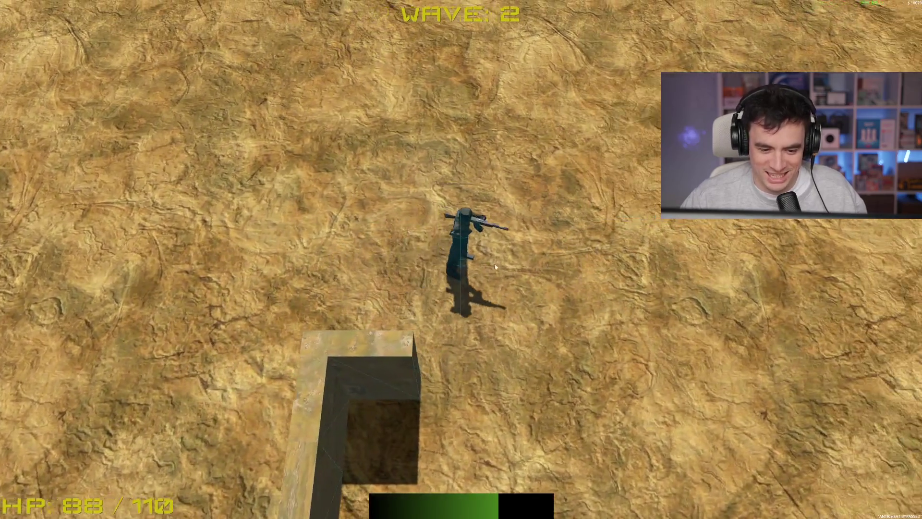
key("s")
key("d")
left_click(579, 327)
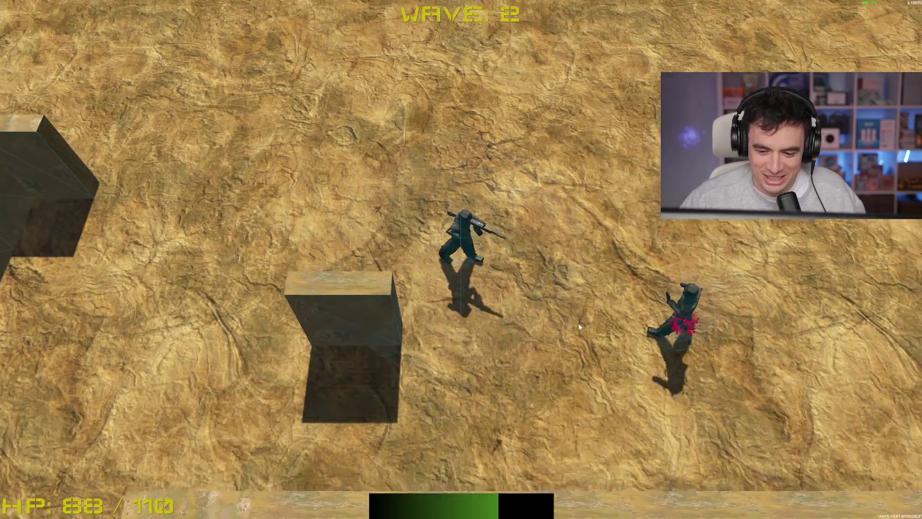
key("w")
key("a")
left_click(635, 343)
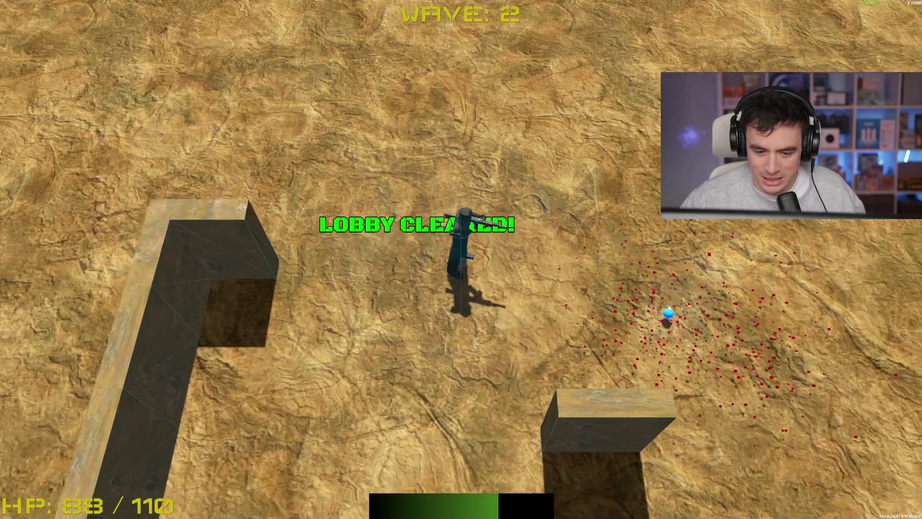
key("d")
key("s")
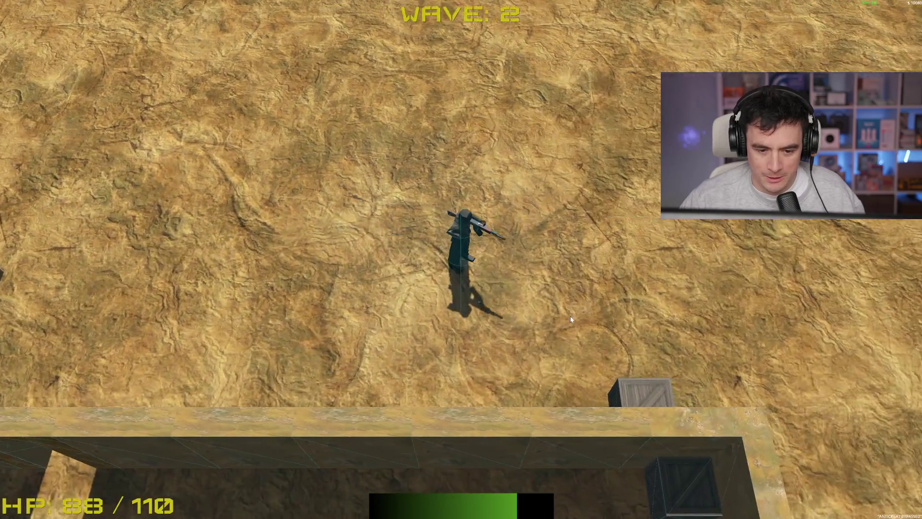
key("d")
key("w")
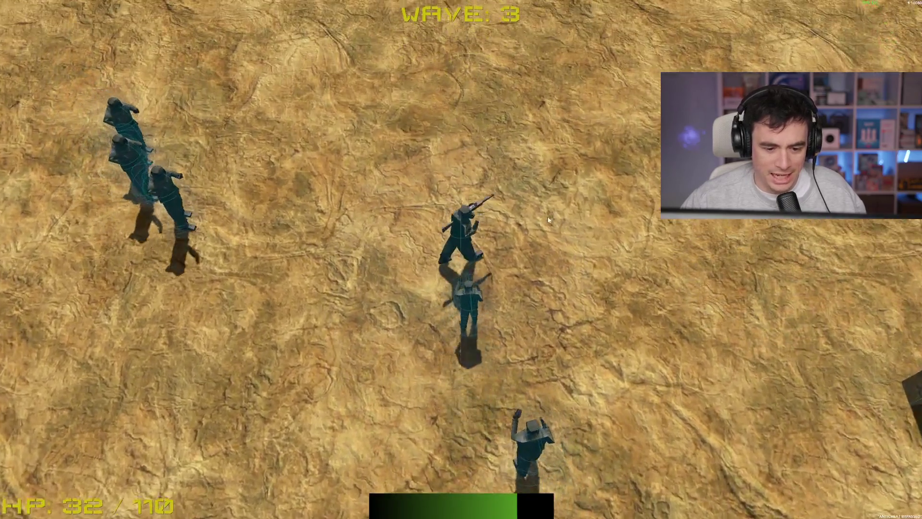
key("w")
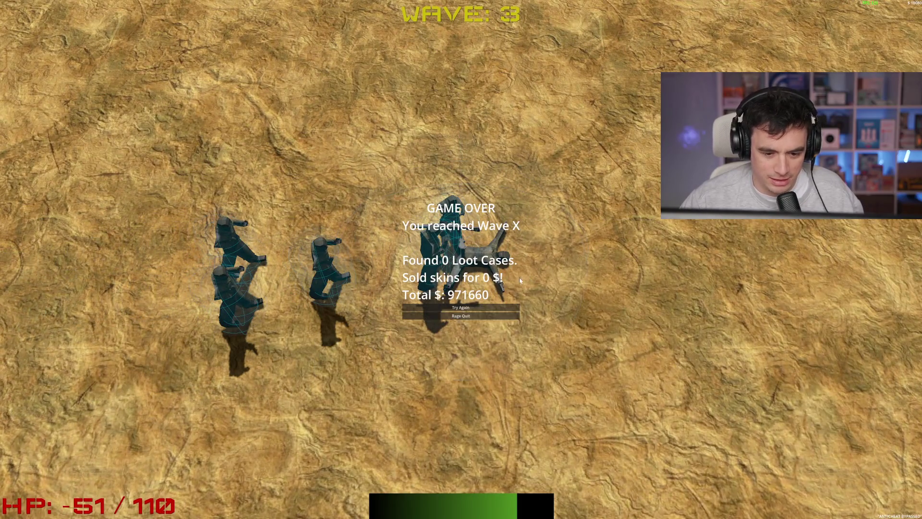
Try again, play a second run into wave 3, then Rage Quit to the main menu.
left_click(478, 311)
key("w")
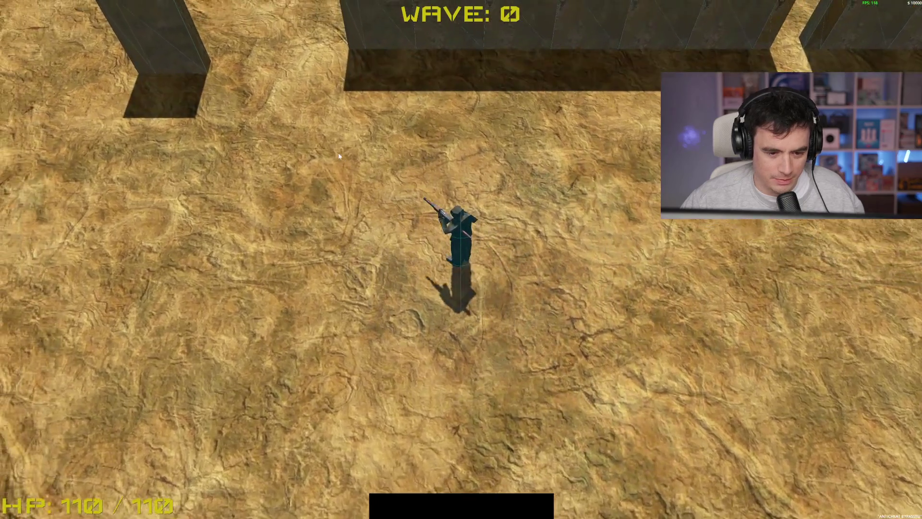
key("w")
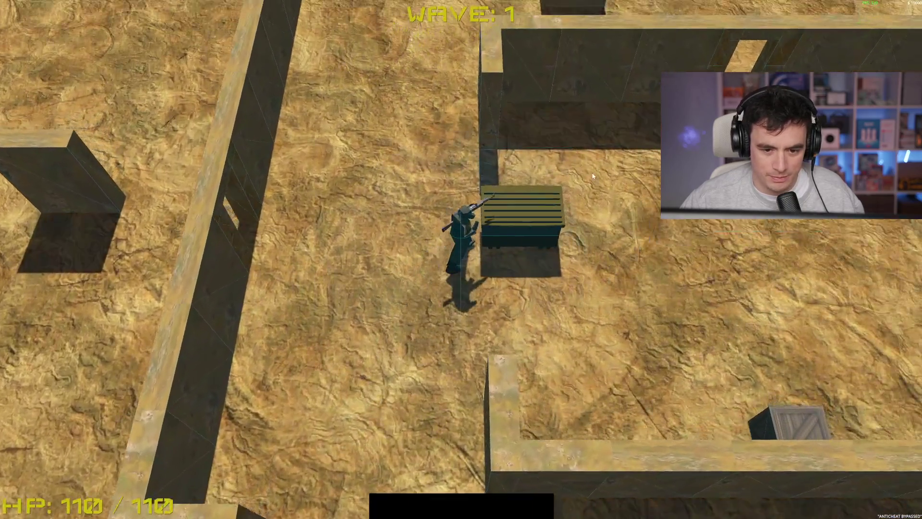
key("w")
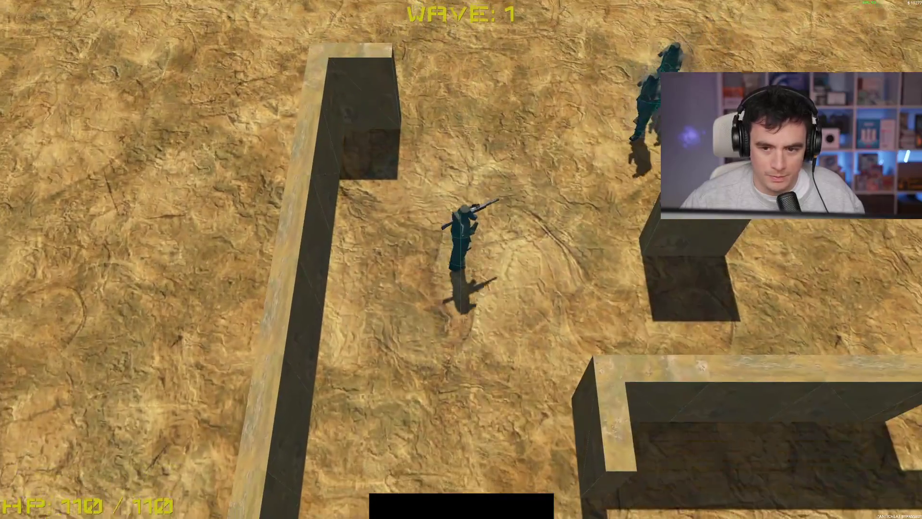
left_click(580, 64)
left_click(580, 64)
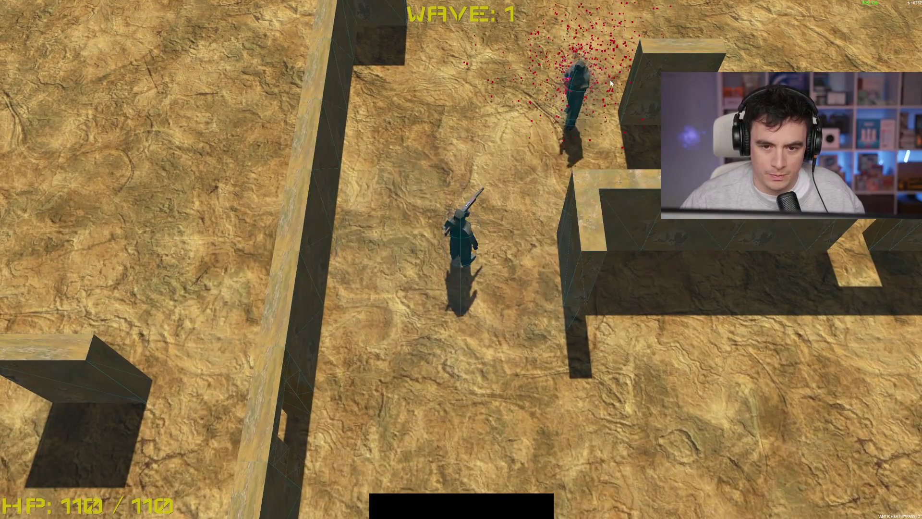
key("w")
key("w")
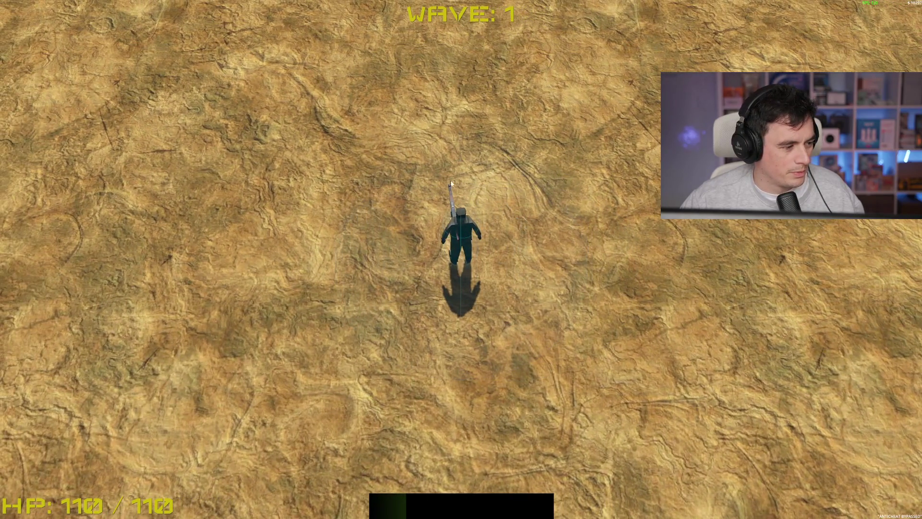
key("d")
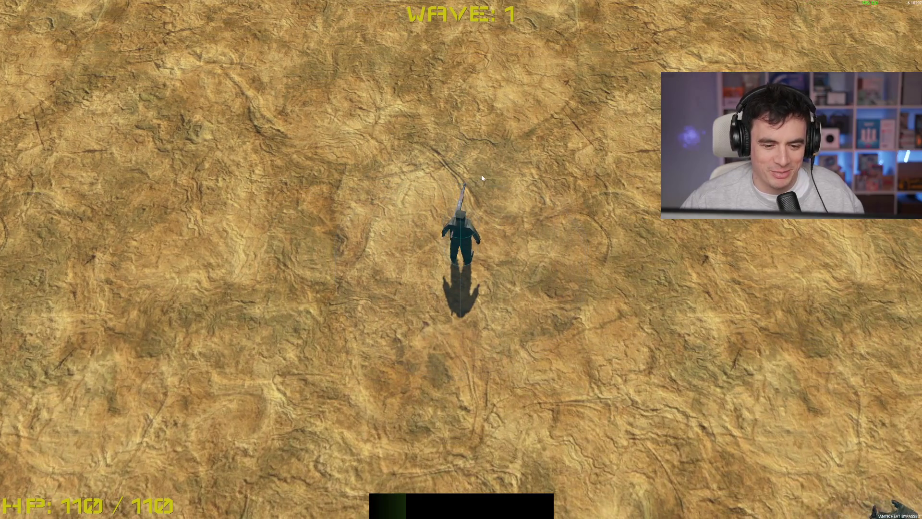
left_click(769, 380)
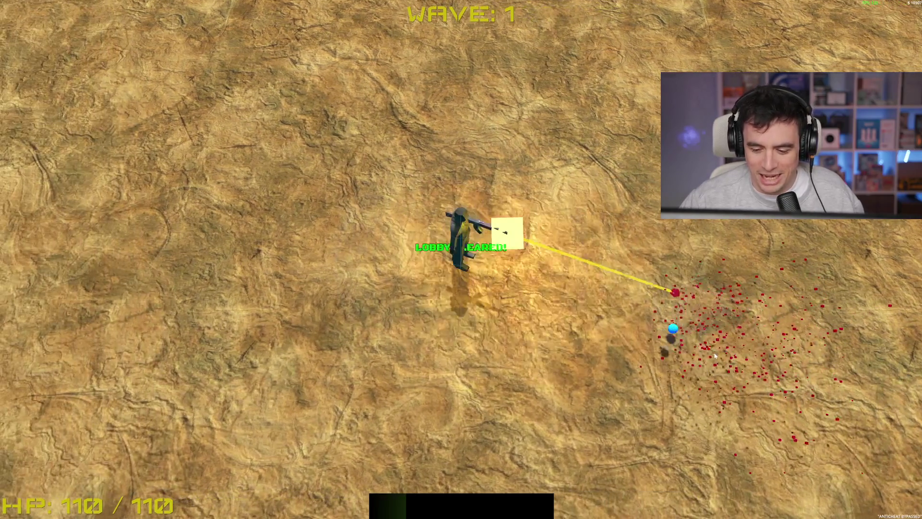
key("a")
key("s")
key("w")
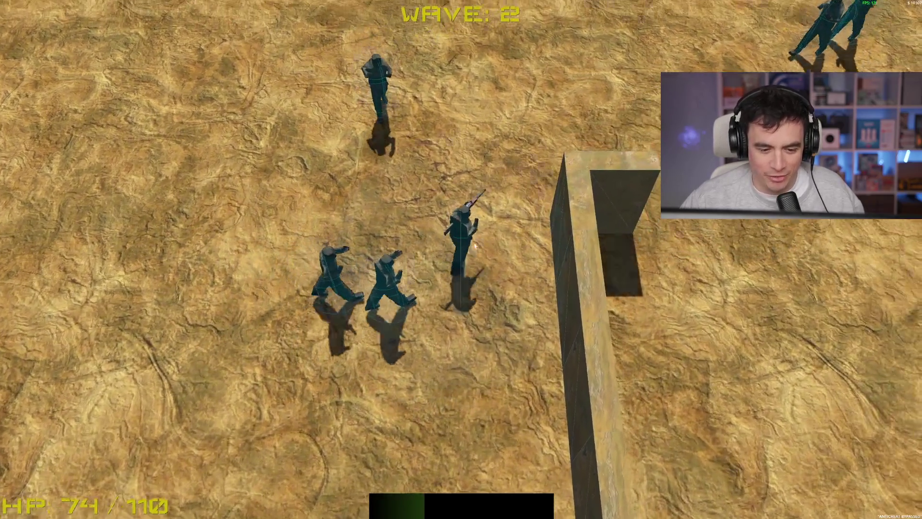
key("d")
left_click(170, 323)
mouse_move(170, 323)
left_mouse_down()
mouse_move(134, 290)
mouse_move(212, 226)
mouse_move(255, 228)
mouse_move(230, 233)
left_mouse_up()
key("s")
key("a")
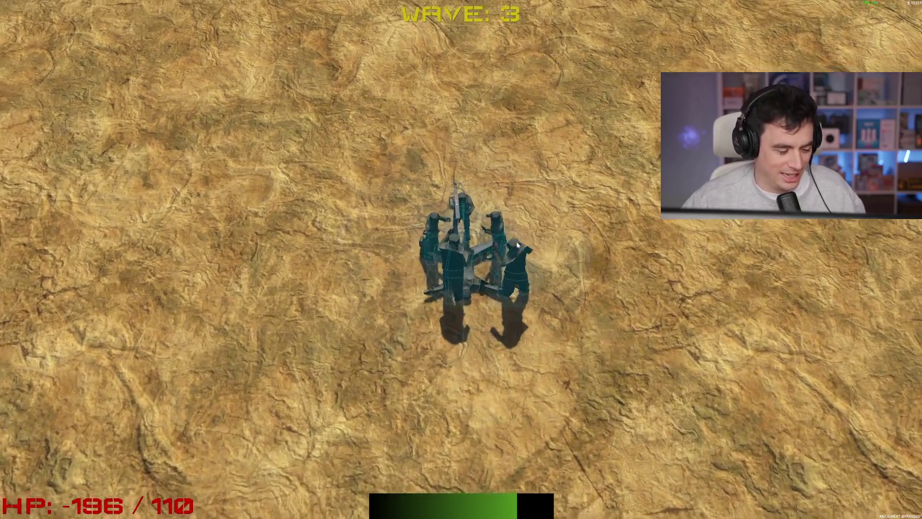
left_click(483, 317)
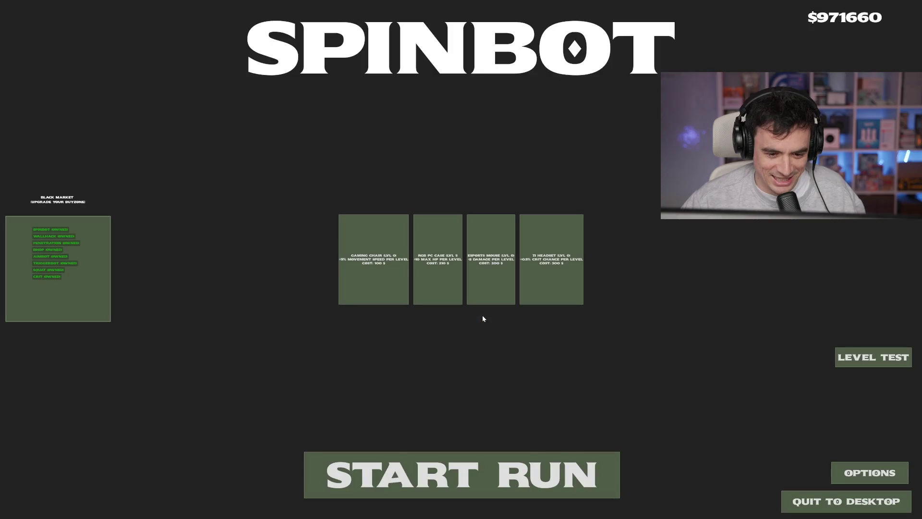
Upgrade the Gaming Chair to level 20.
left_click(388, 284)
left_click(386, 283)
left_click(385, 282)
left_click(385, 281)
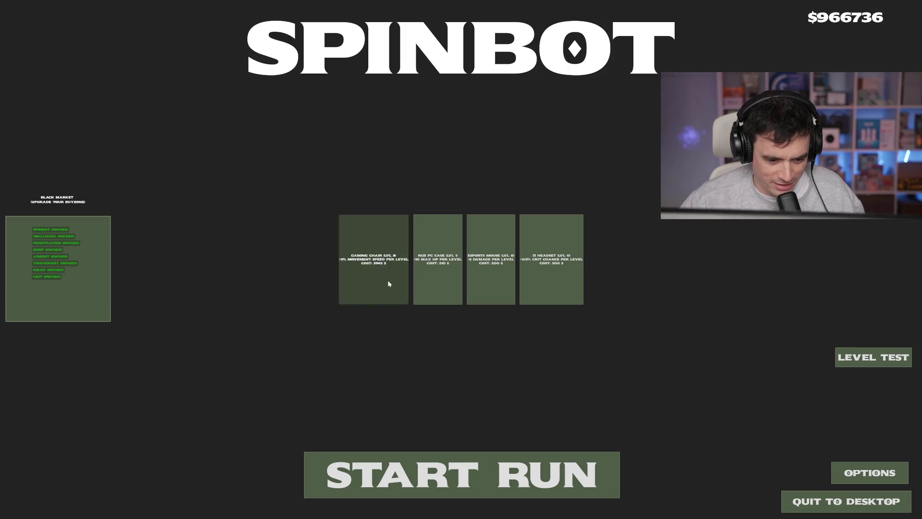
triple_click(390, 283)
double_click(389, 283)
double_click(390, 283)
double_click(390, 283)
double_click(390, 283)
left_click(390, 283)
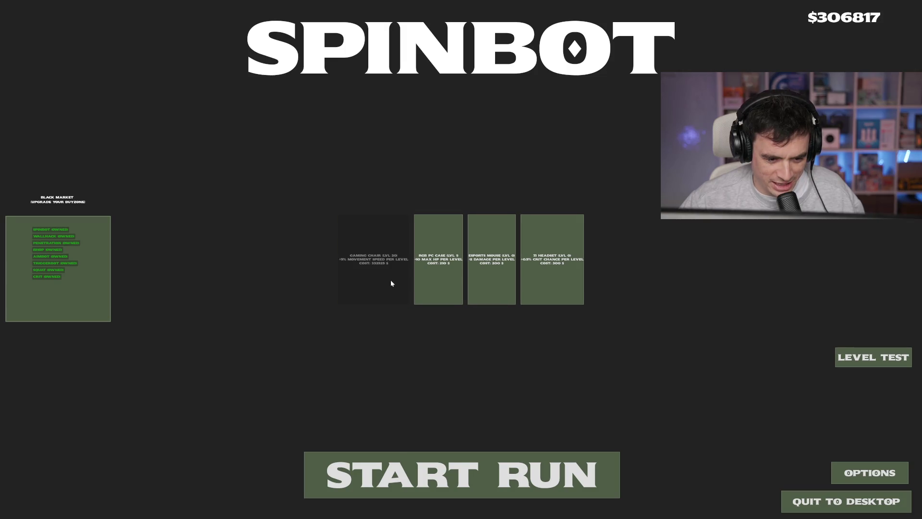
Buy RGB PC Case, Esports Mouse and Headset levels (Headset to 10), then start a new run.
left_click(456, 288)
left_click(453, 284)
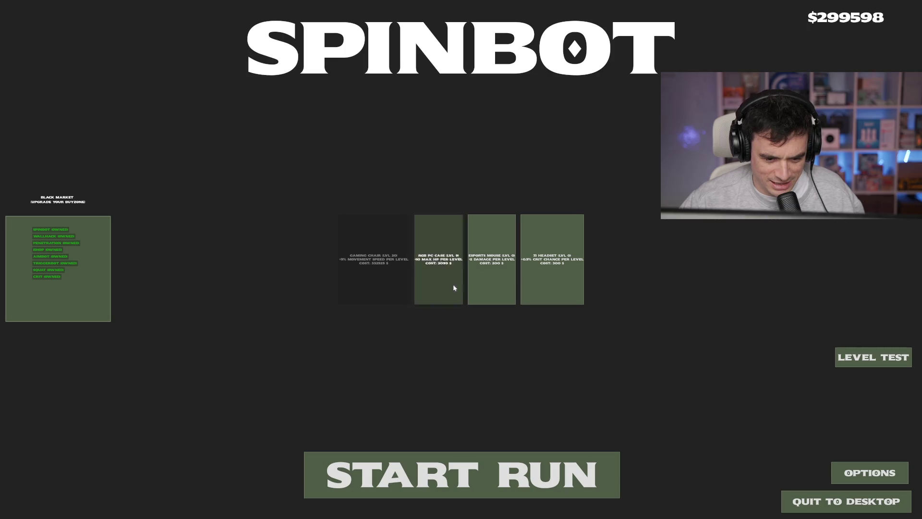
double_click(453, 284)
double_click(503, 282)
triple_click(552, 276)
triple_click(557, 278)
left_click(538, 280)
double_click(491, 281)
left_click(441, 281)
left_click(565, 283)
double_click(566, 284)
left_click(491, 281)
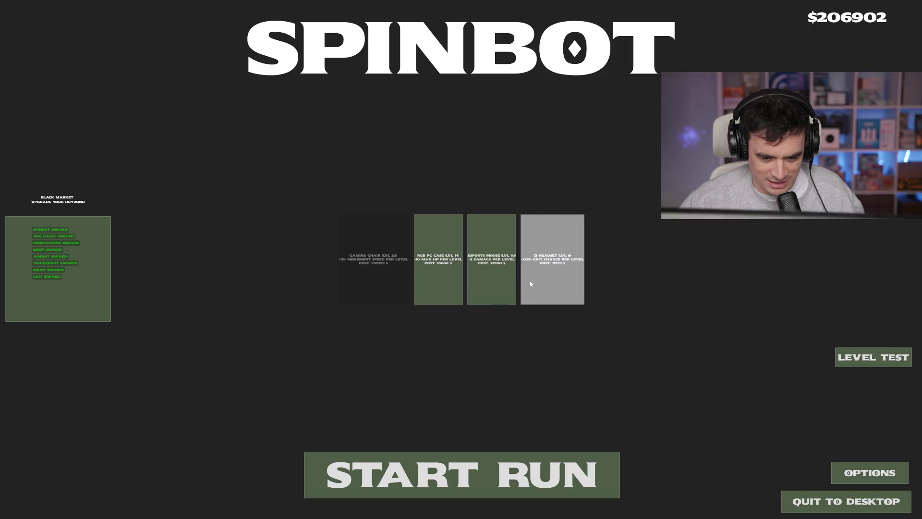
left_click(441, 281)
double_click(550, 280)
left_click(482, 457)
Walk onto the chest, collect its loot, and move through the corridor across the map.
key("w")
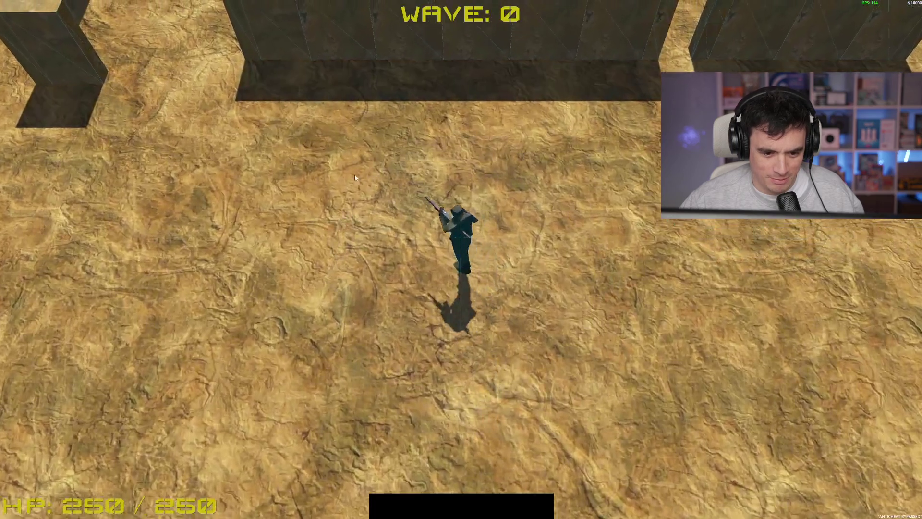
key("w")
key("s")
key("d")
key("space")
key("w")
key("a")
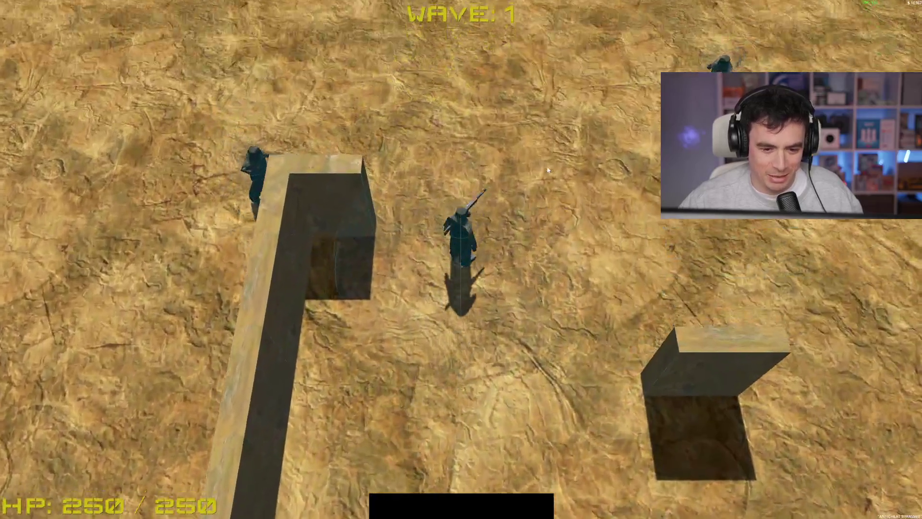
key("s")
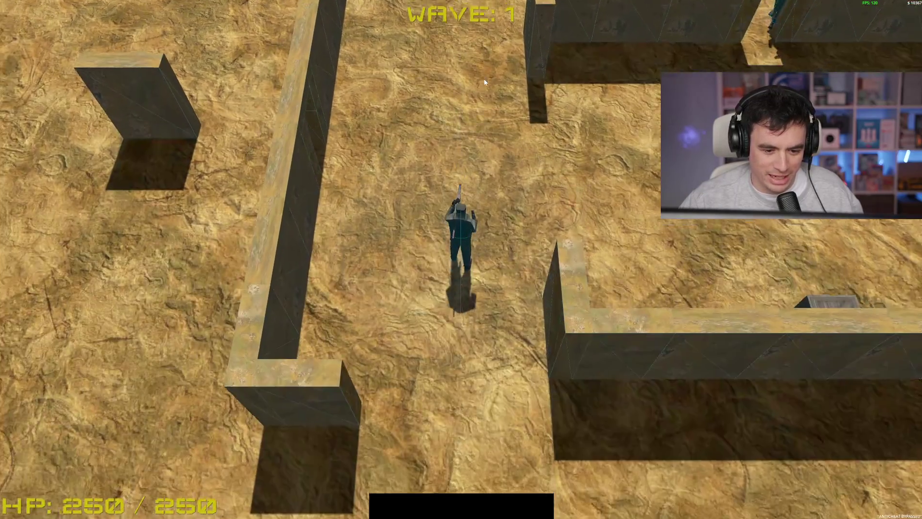
key("s")
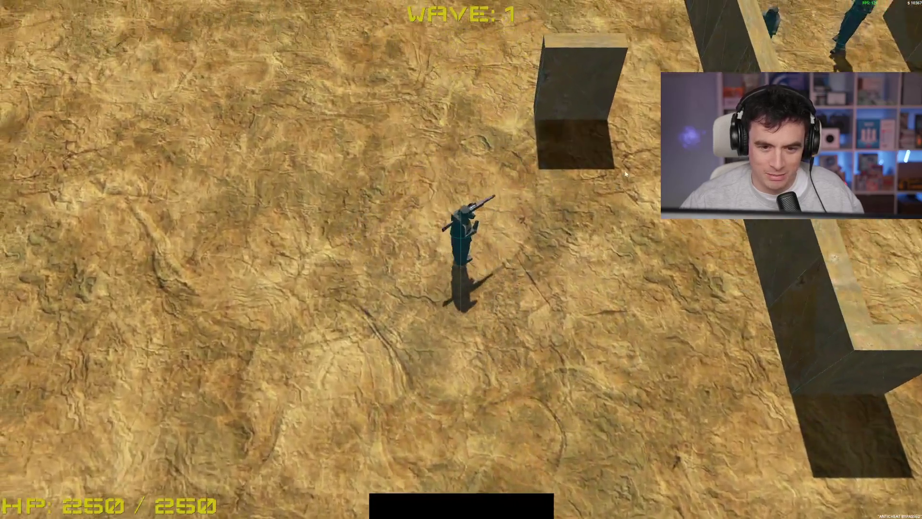
key("s")
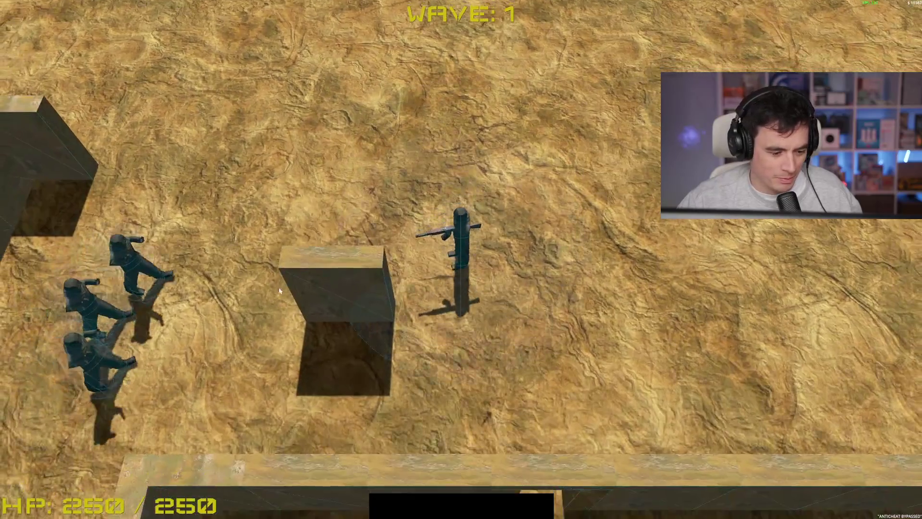
Shoot the enemies on the left, top and lower left while moving, clearing the lobby.
key("w")
left_click(267, 282)
key("w")
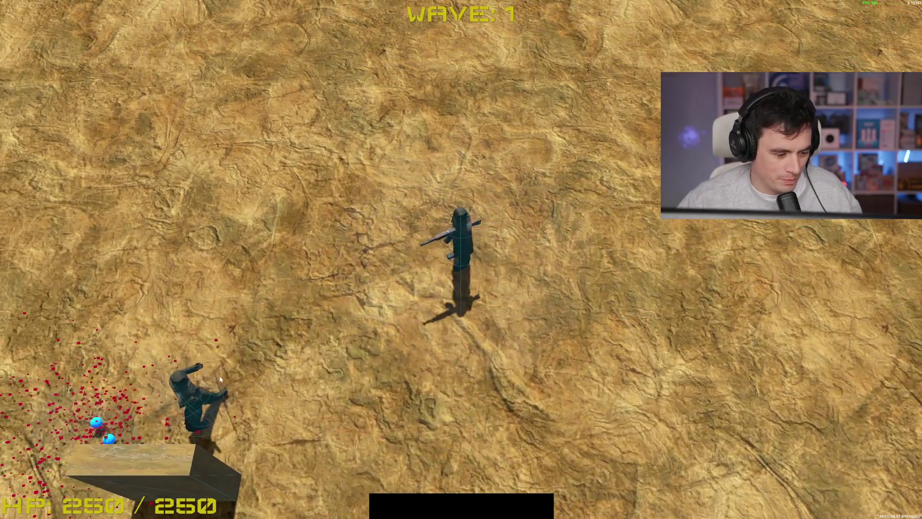
left_click(247, 377)
key("a")
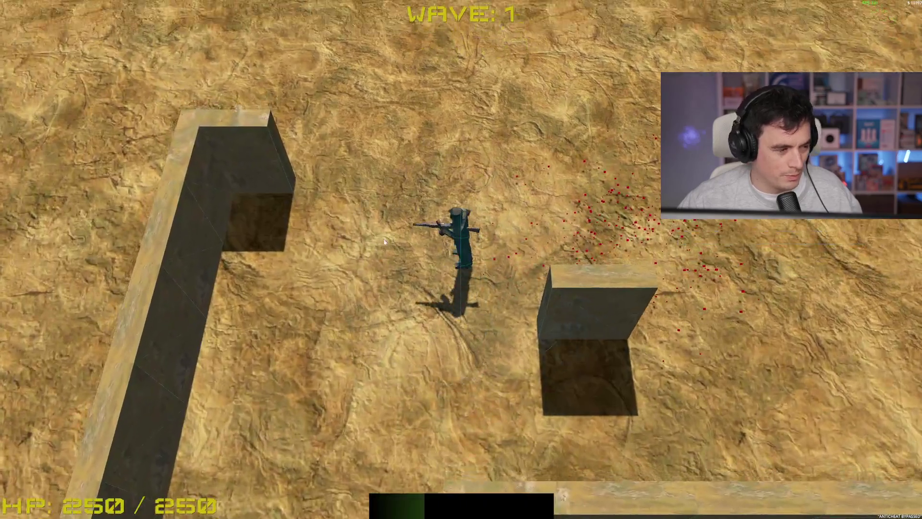
key("d")
key("s")
left_click(522, 99)
key("d")
left_click(301, 87)
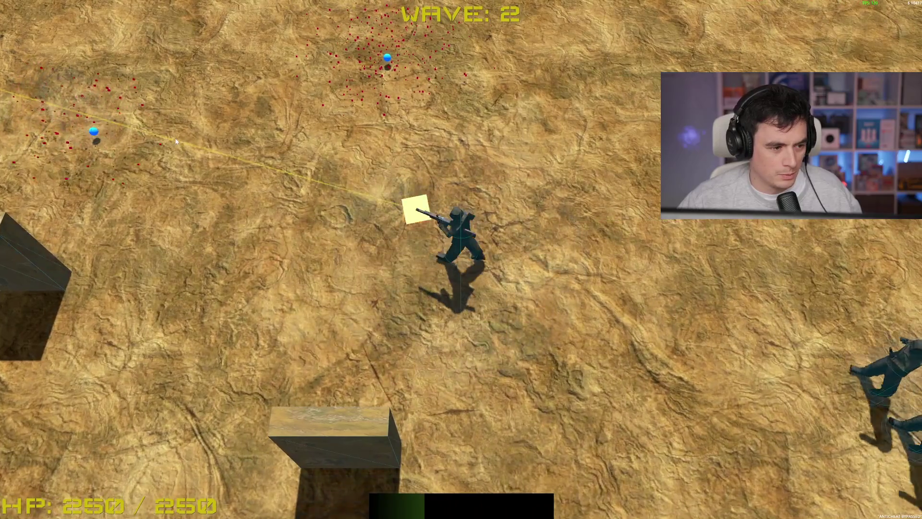
key("w")
key("a")
key("s")
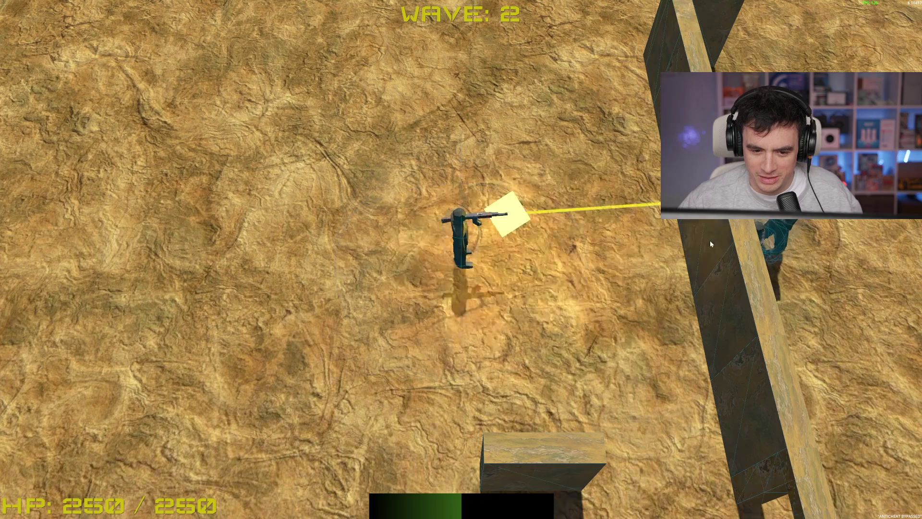
key("d")
key("d")
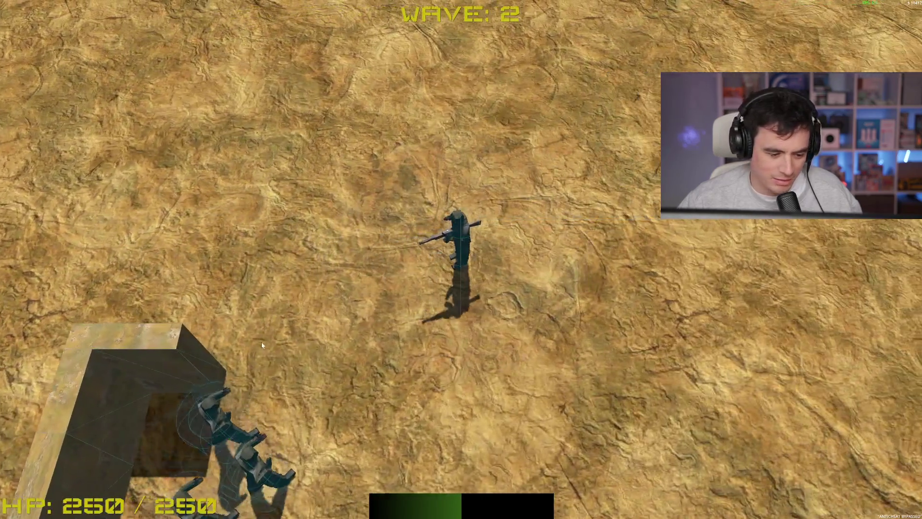
left_click(235, 347)
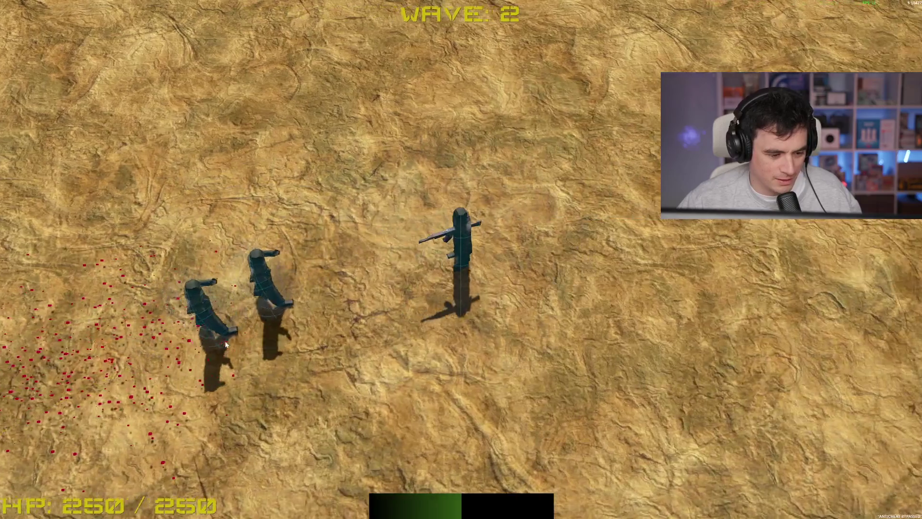
left_click(231, 262)
Move into the next wave and shoot the enemies on the right and ahead until wave 3 ends.
key("w")
key("d")
key("s")
key("a")
left_click(761, 315)
key("s")
key("d")
left_click(586, 21)
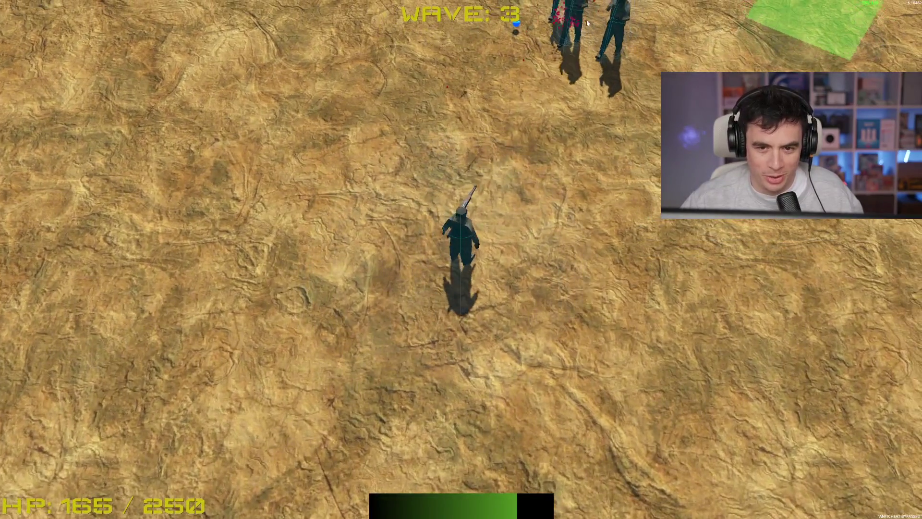
left_click(543, 53)
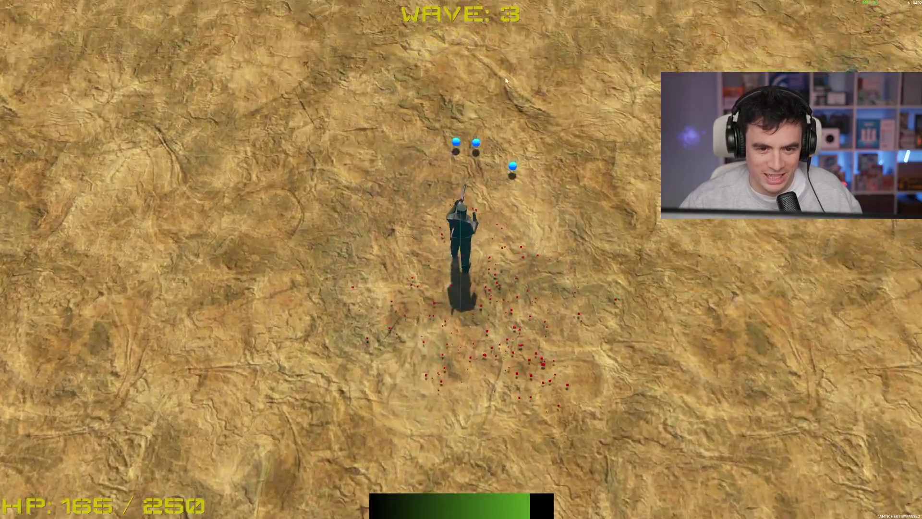
left_click(739, 272)
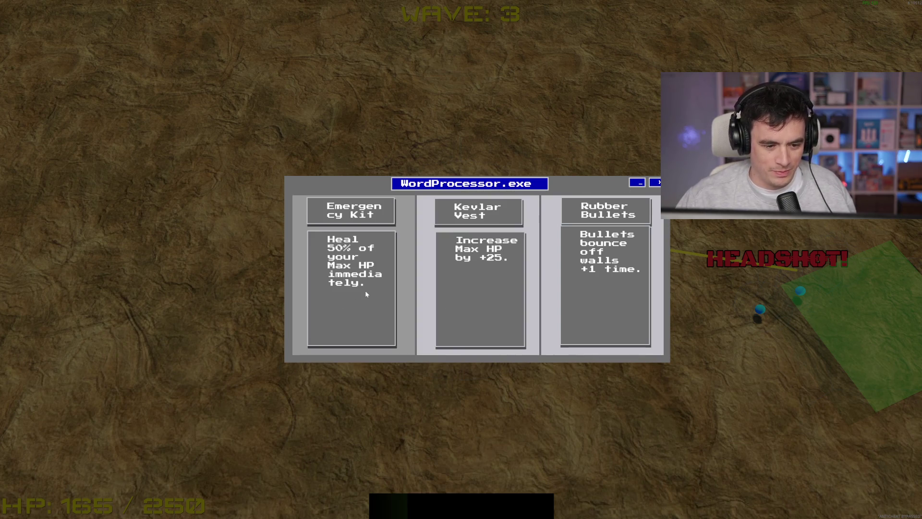
Take the Rubber Bullets upgrade, then buy Crit Chance in the shop.
left_click(608, 288)
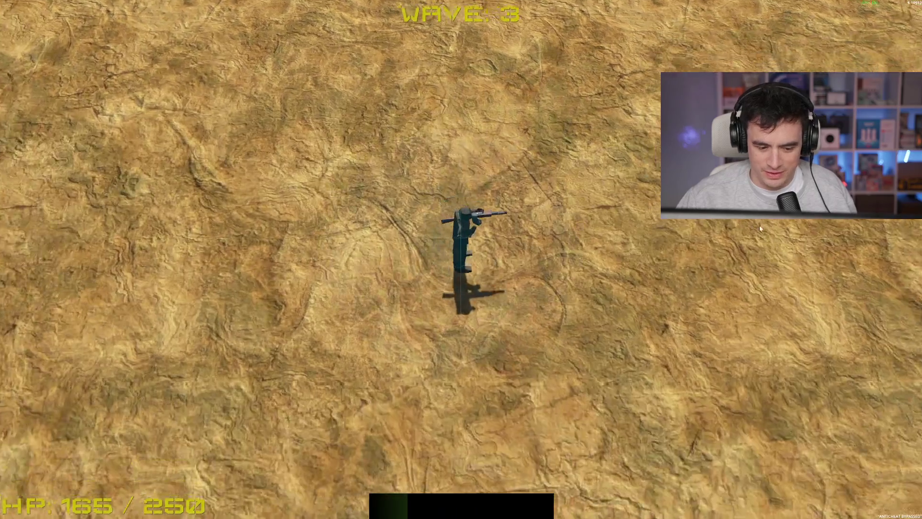
key("s")
key("b")
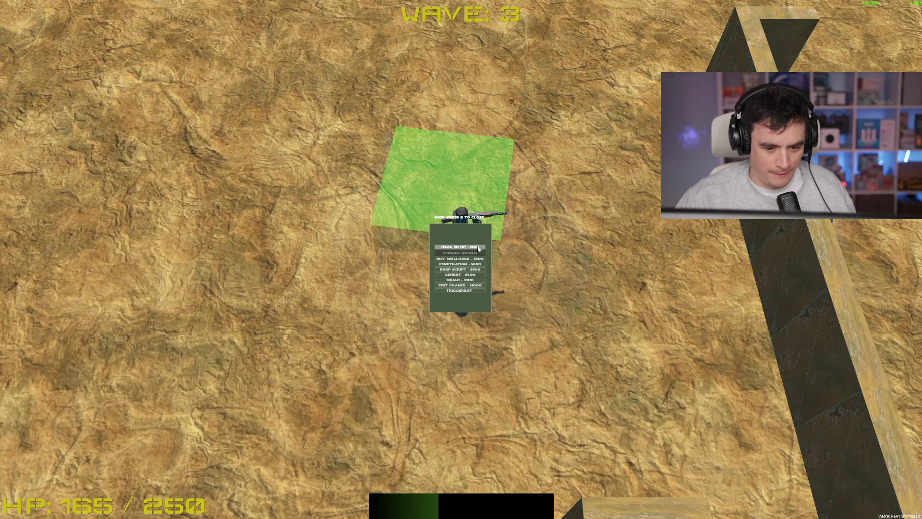
left_click(483, 285)
key("b")
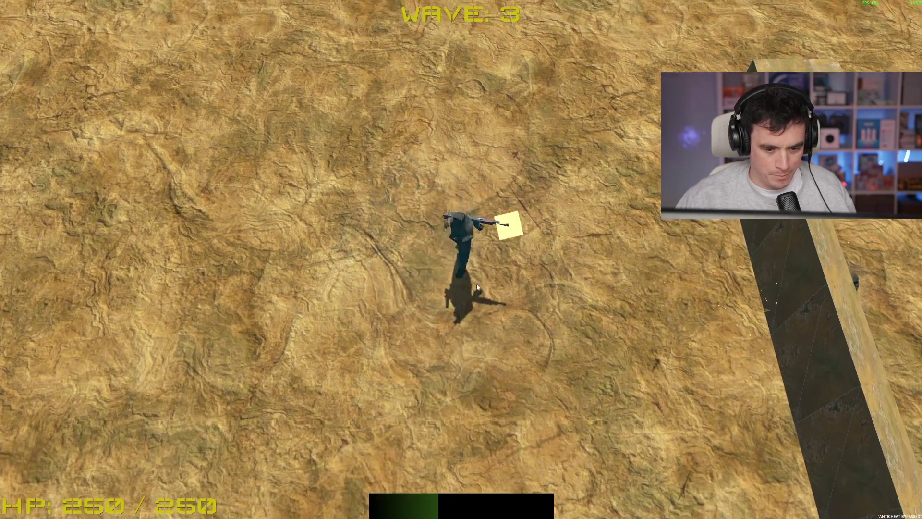
Play through wave 4 and pick one of the offered upgrade cards.
key("s")
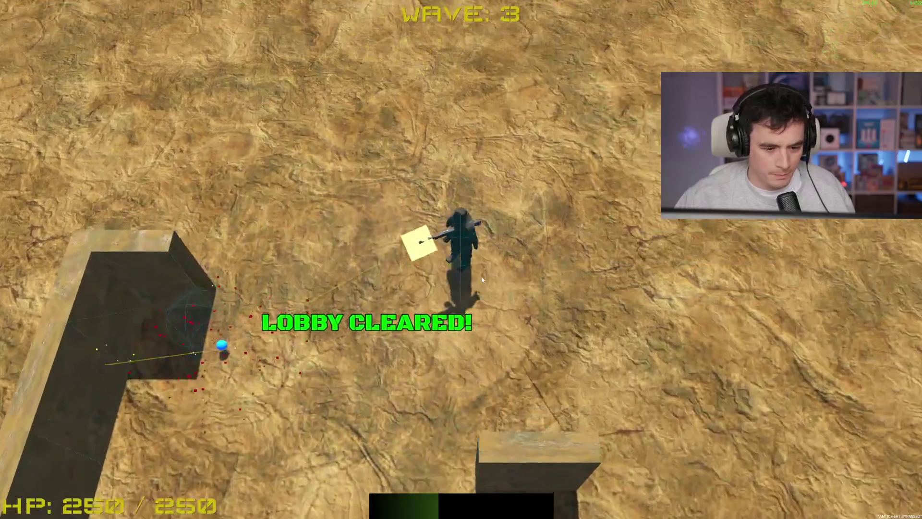
key("w")
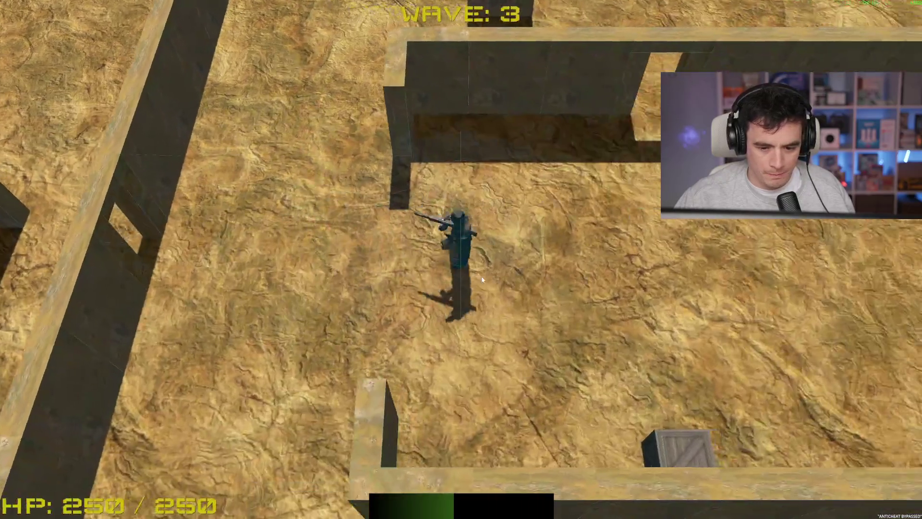
key("d")
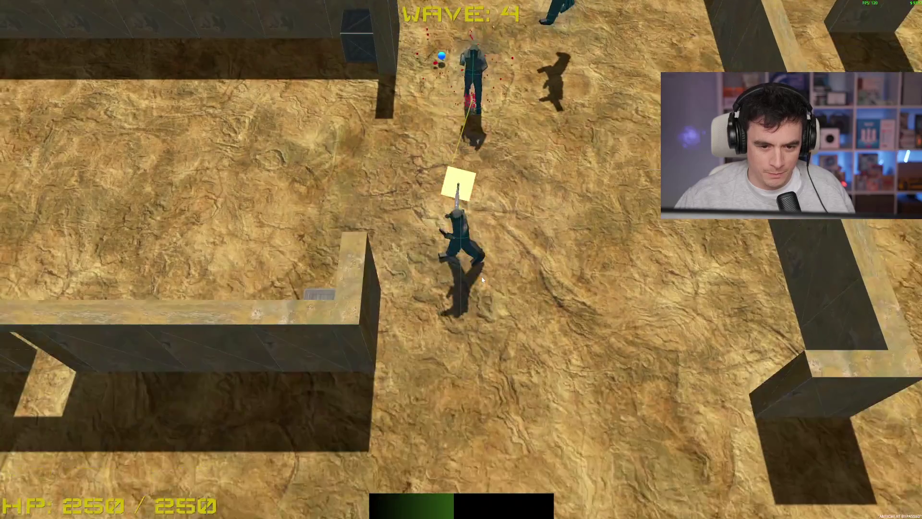
key("s")
key("w")
key("w")
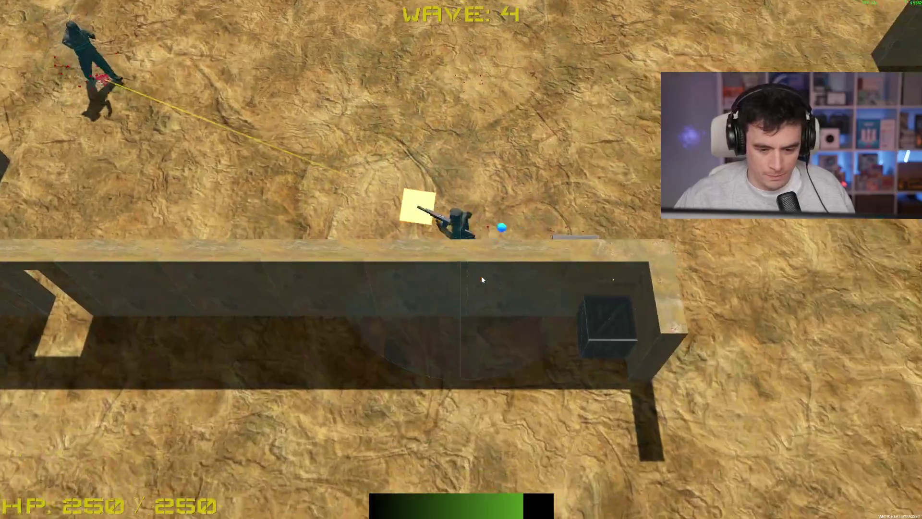
key("a")
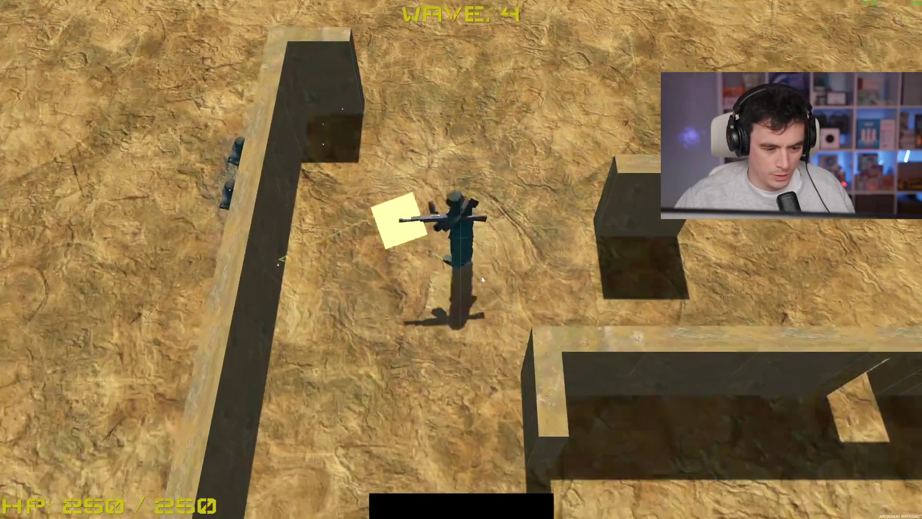
left_click(495, 306)
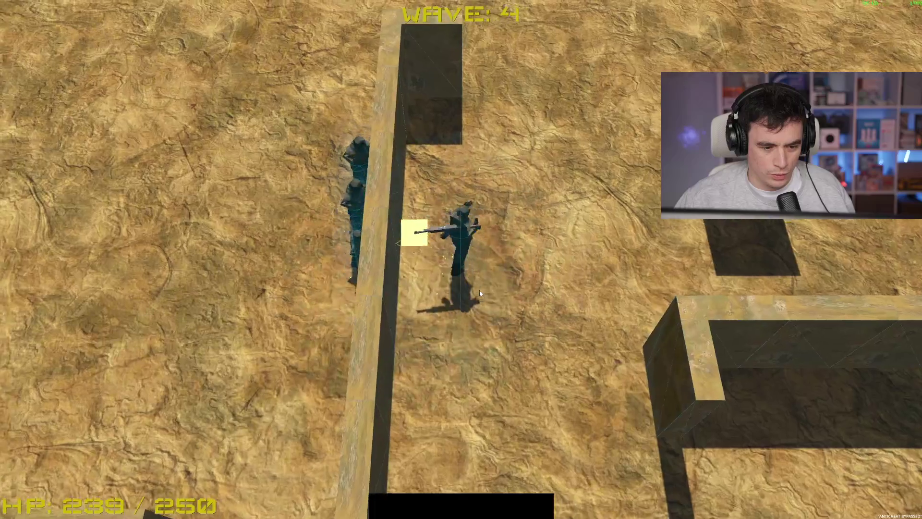
Move around the walls to clear wave 5, then take the Hollow Points upgrade.
key("d")
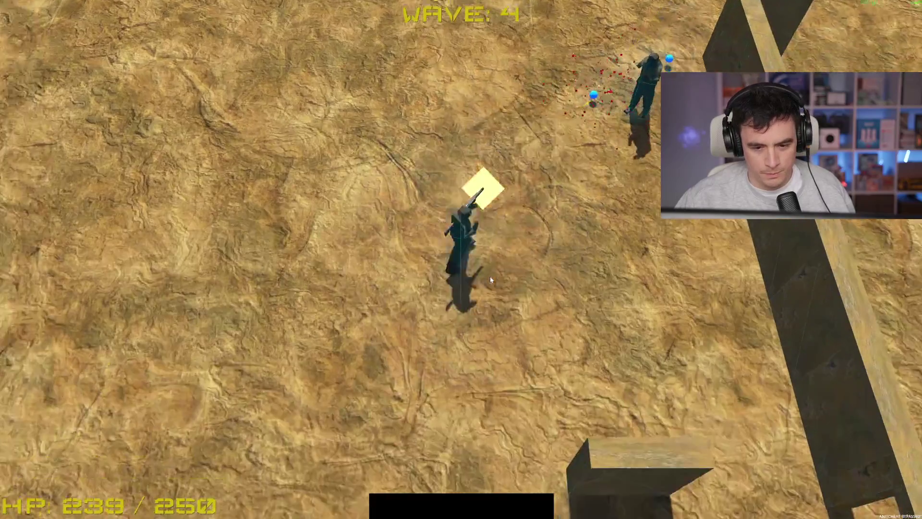
key("w")
key("d")
key("s")
key("w")
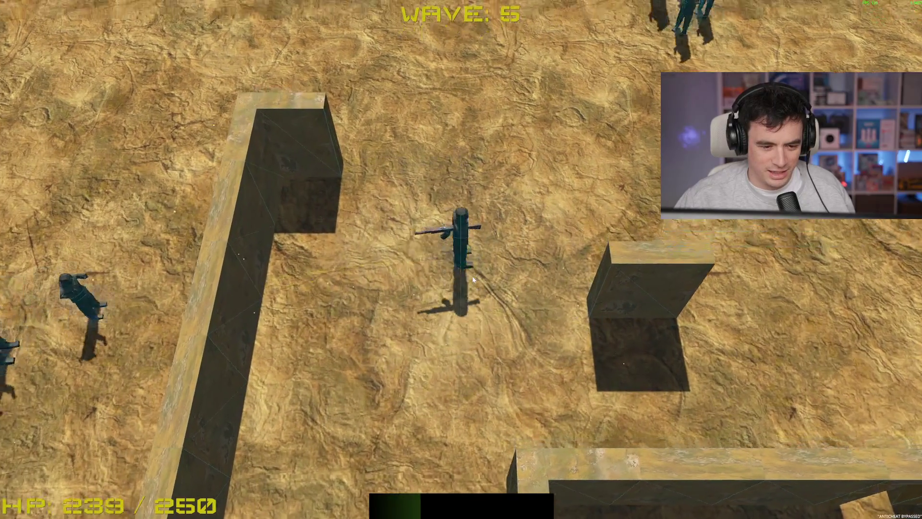
key("s")
key("a")
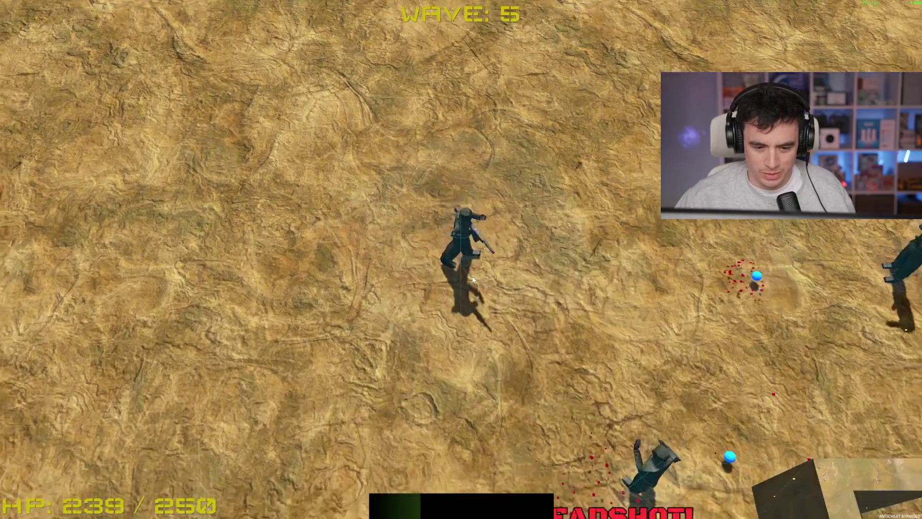
key("w")
key("d")
key("s")
key("d")
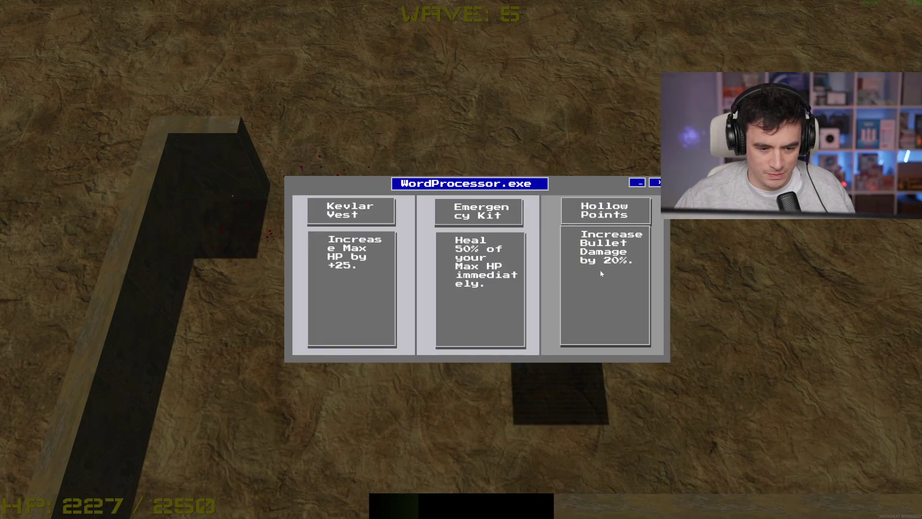
left_click(609, 284)
Keep the character moving through wave 6 while enemies are shot, until the wave ends.
key("w")
key("a")
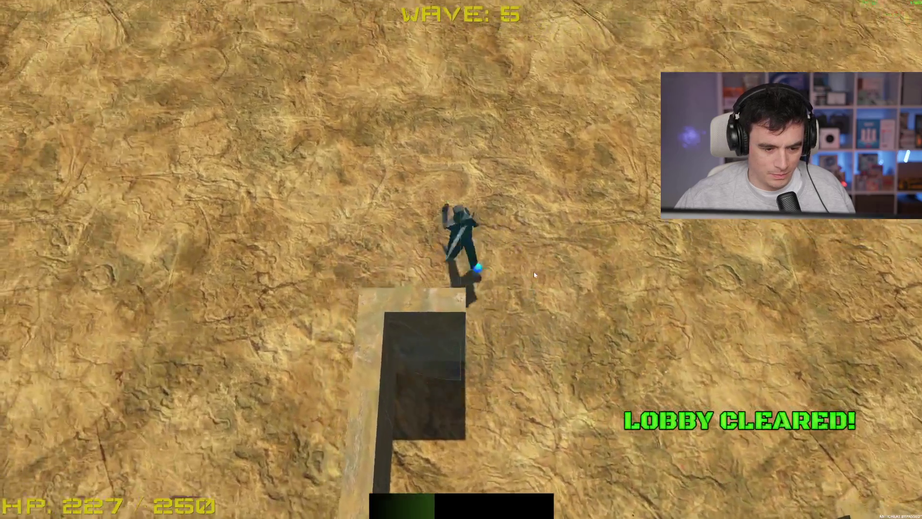
key("s")
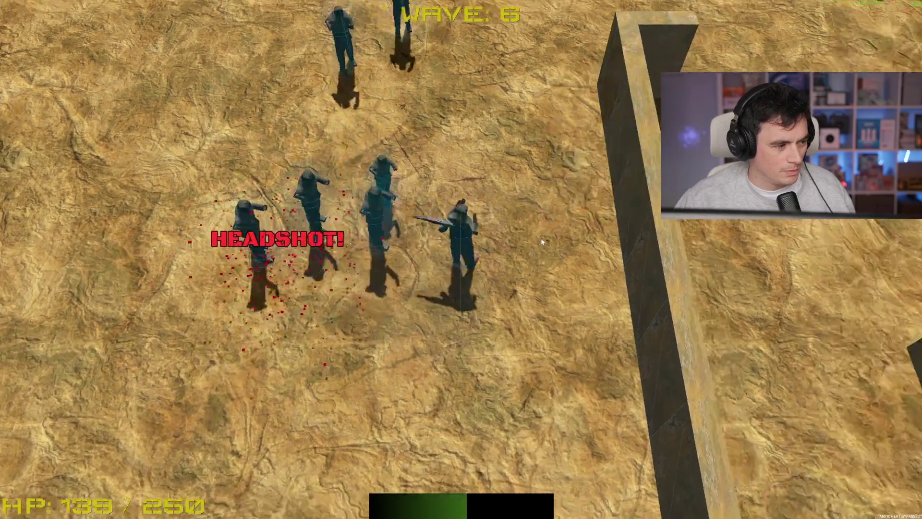
key("d")
key("a")
key("s")
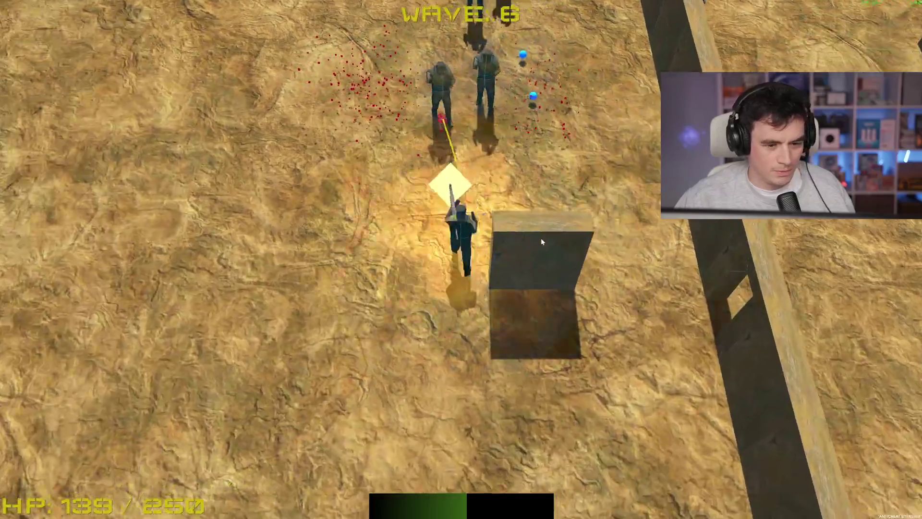
key("d")
key("s")
key("a")
key("d")
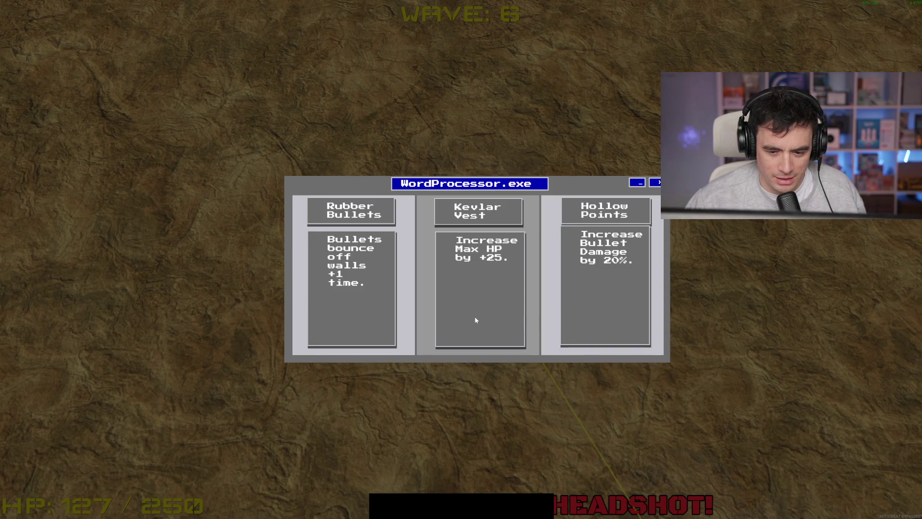
Take Hollow Points, buy Triggerbot and Penetration in the shop, and resume playing.
left_click(571, 313)
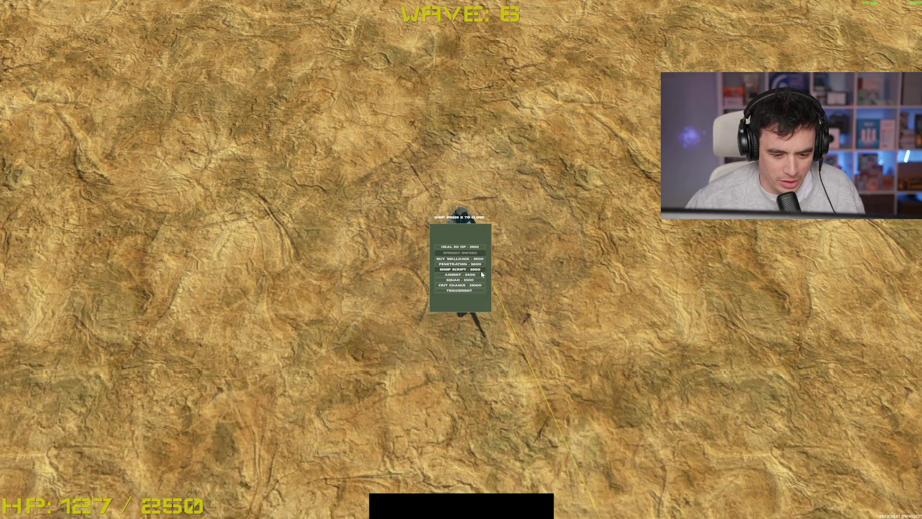
left_click(476, 291)
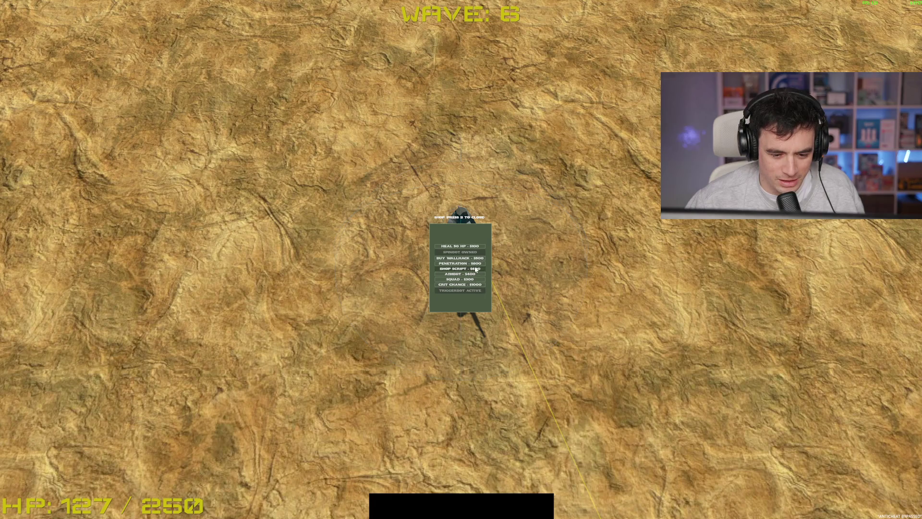
left_click(474, 264)
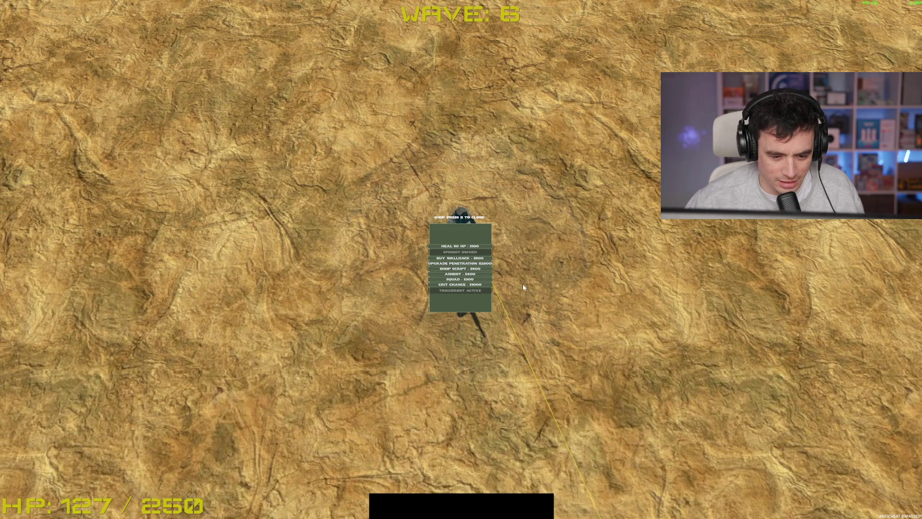
key("b")
key("w")
key("w")
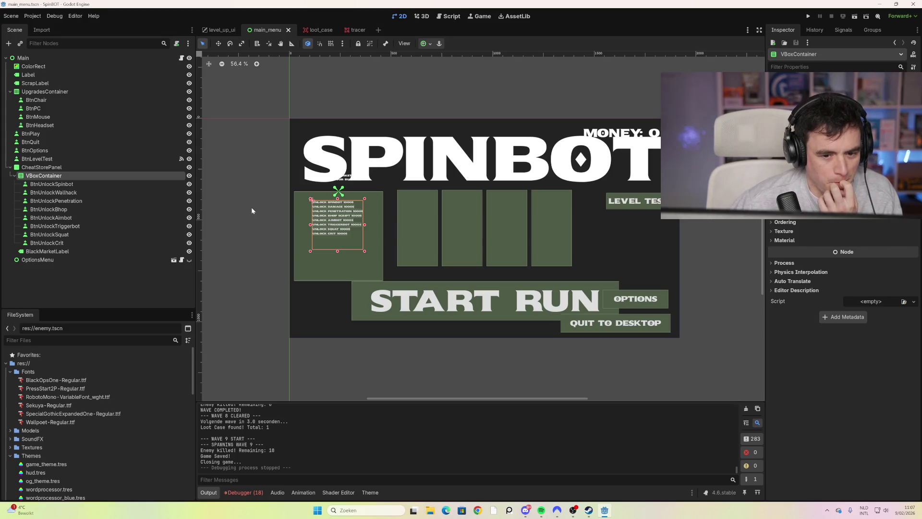
Switch the editor to the loot_case scene tab.
left_click(318, 31)
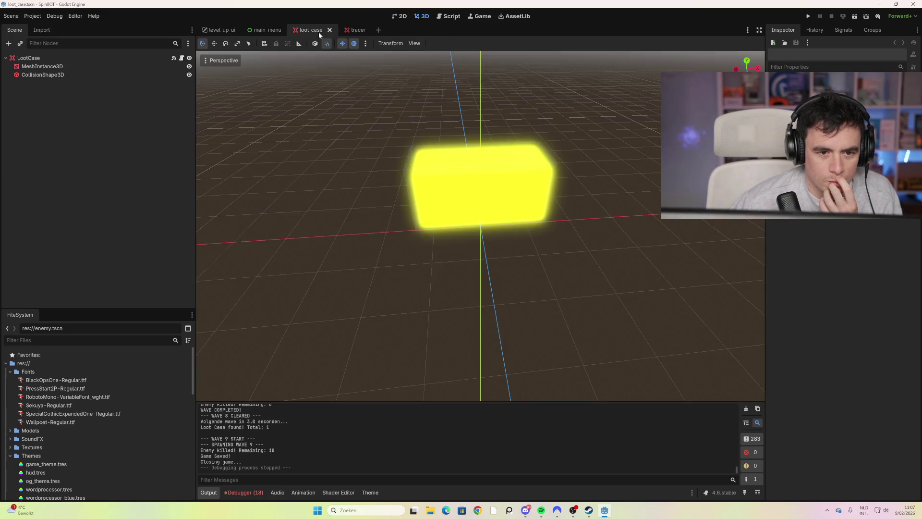
Glance at the tracer scene, return to loot_case, and inspect MeshInstance3D, CollisionShape3D and LootCase.
left_click(351, 32)
left_click(308, 32)
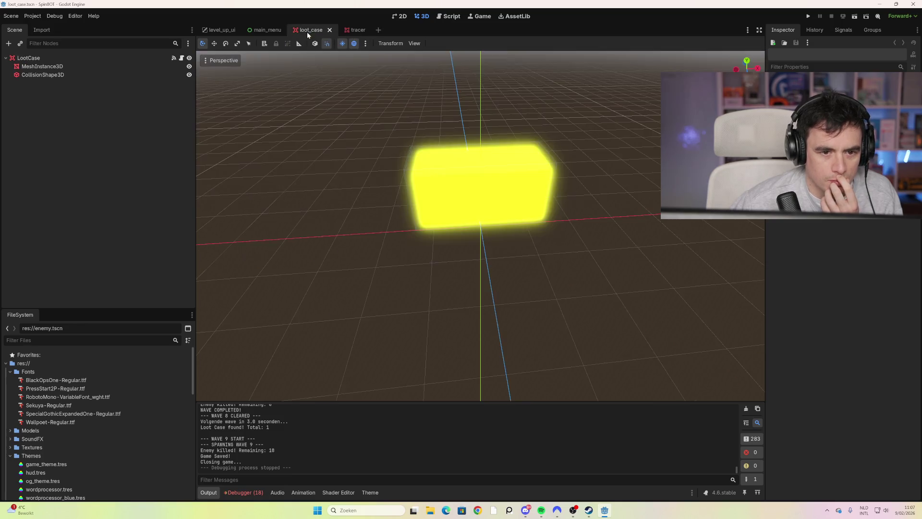
left_click(105, 67)
left_click(101, 74)
left_click(93, 58)
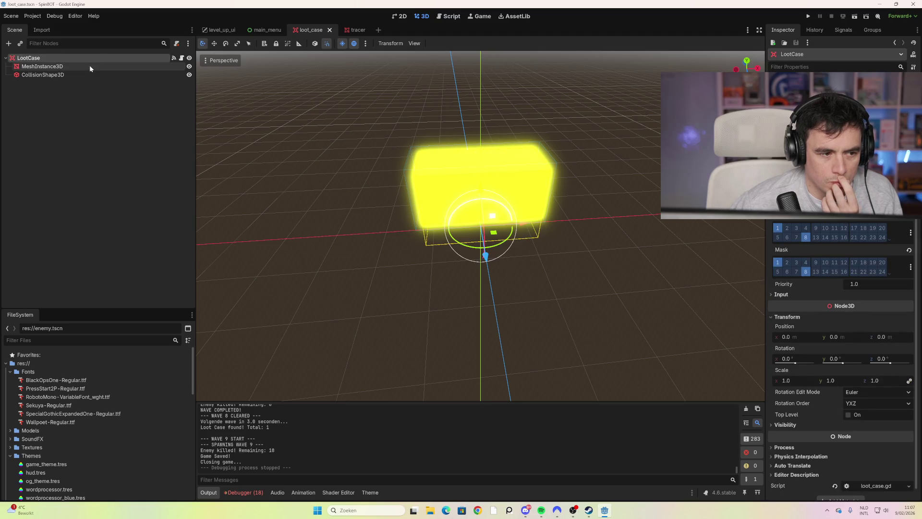
left_click(89, 66)
left_click(89, 74)
left_click(86, 66)
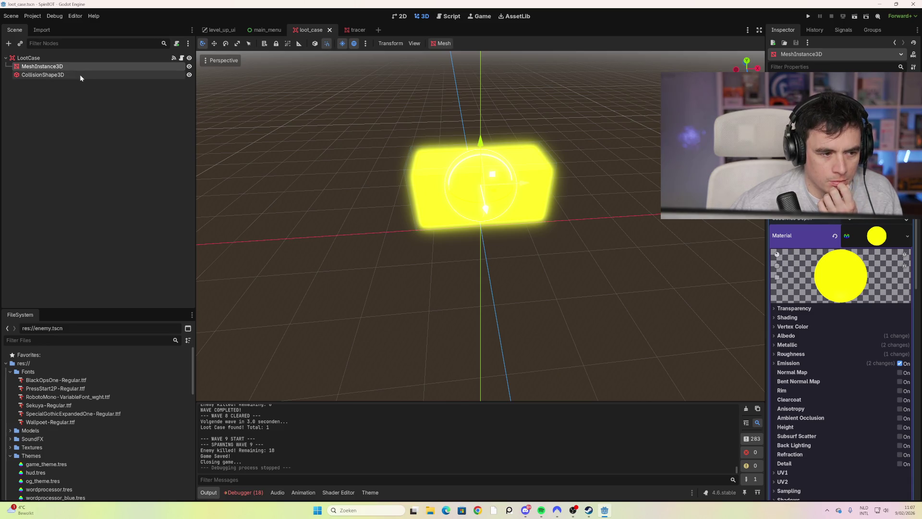
Recheck the collision shape and mesh material, view LootCase properties, and open loot_case.gd.
scroll(113, 423, "down", 3)
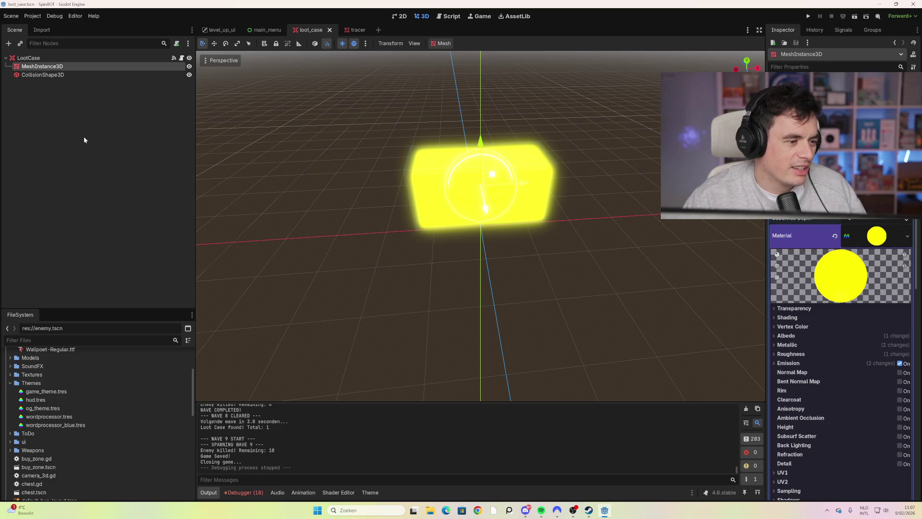
left_click(129, 74)
left_click(124, 66)
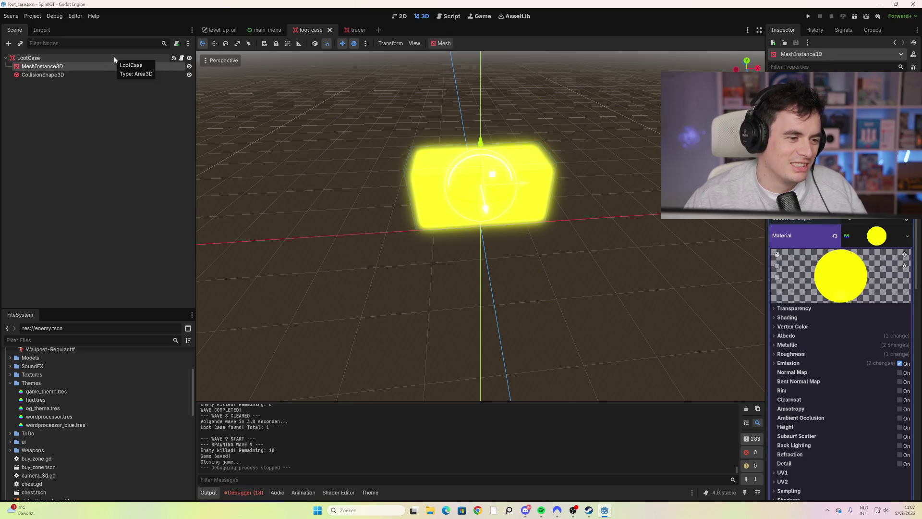
left_click(118, 58)
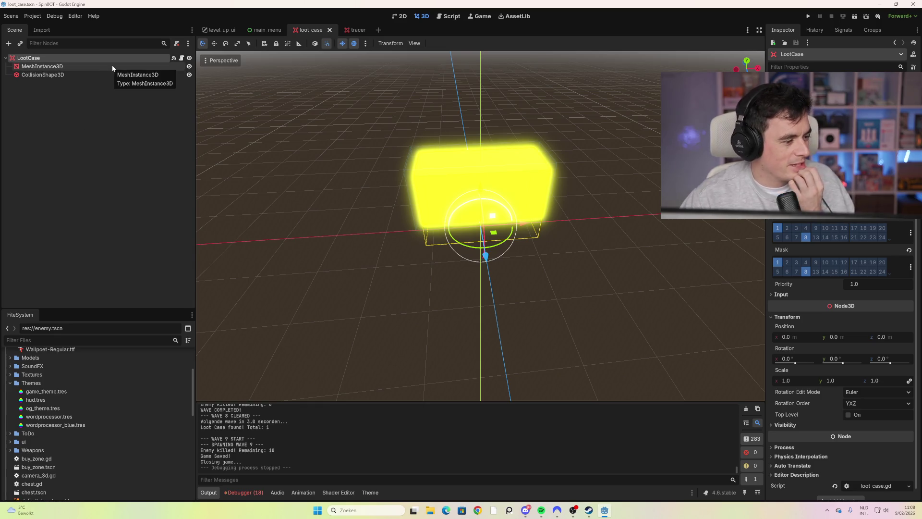
left_click(182, 58)
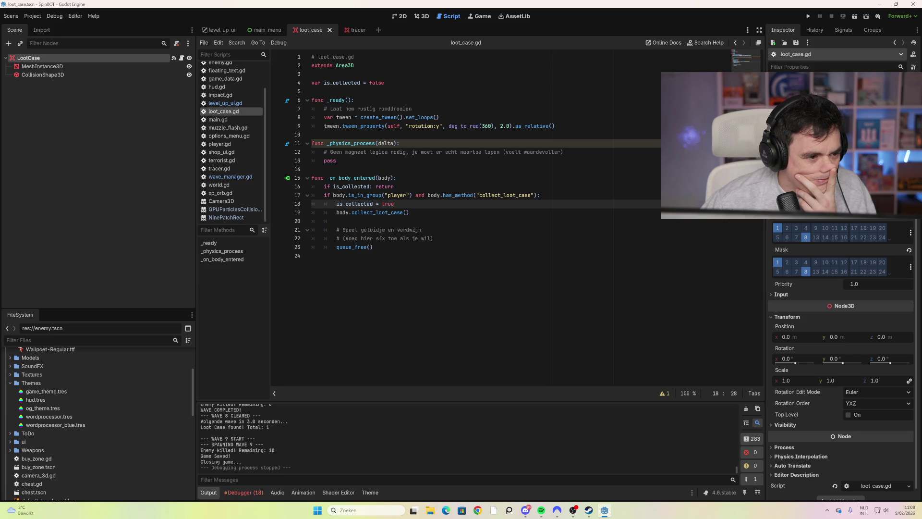
Reselect MeshInstance3D after checking CollisionShape3D and view the loot case in the 3D workspace.
left_click(88, 66)
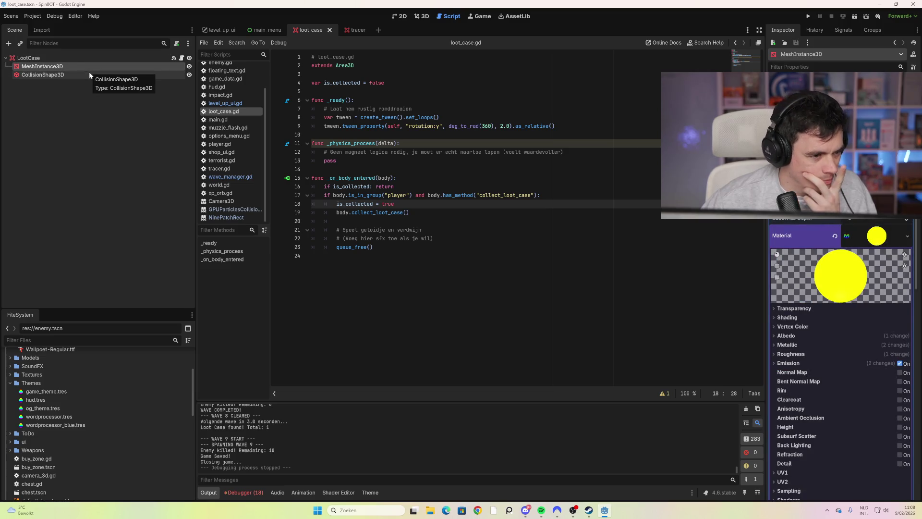
left_click(89, 75)
left_click(88, 65)
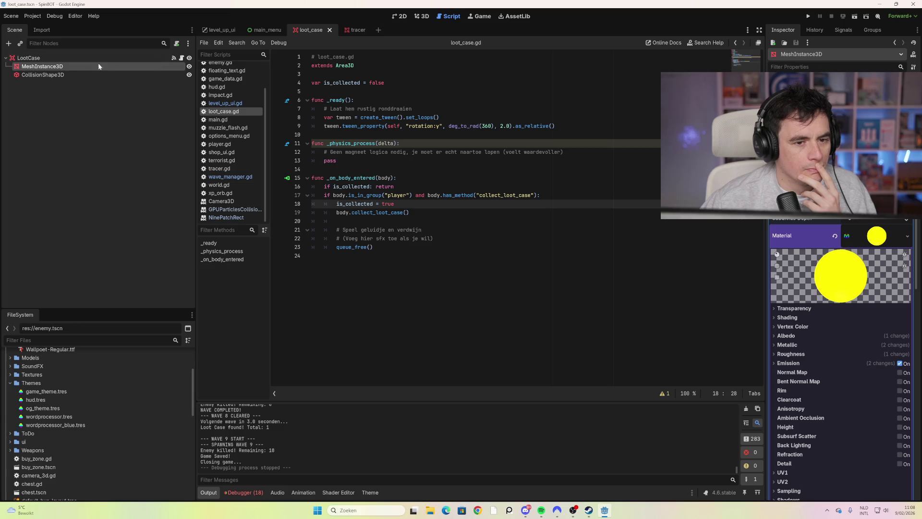
left_click(418, 17)
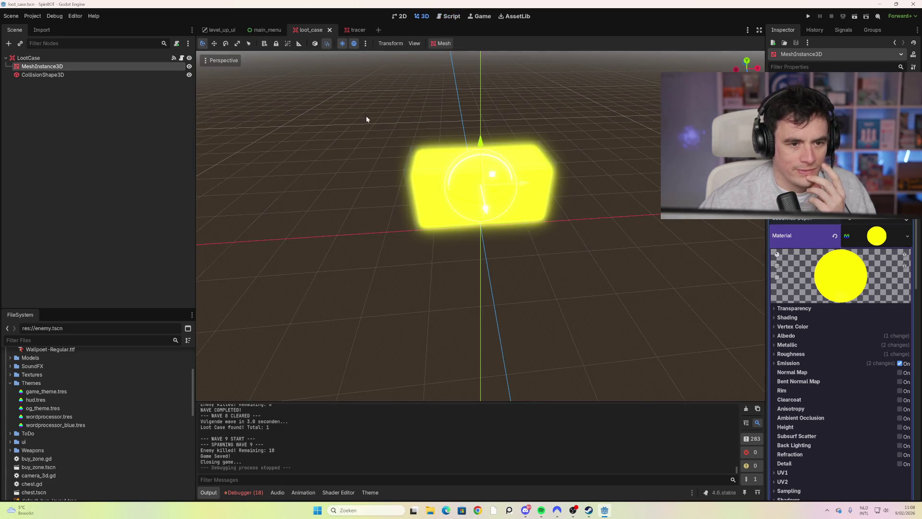
Find loot_case.tscn in the FileSystem dock, then open the chest scene.
left_click(68, 340)
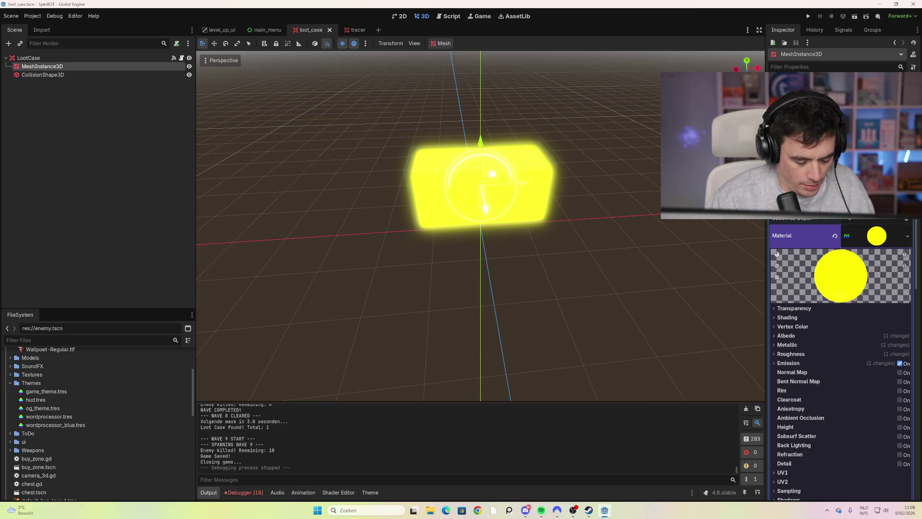
scroll(77, 448, "down", 3)
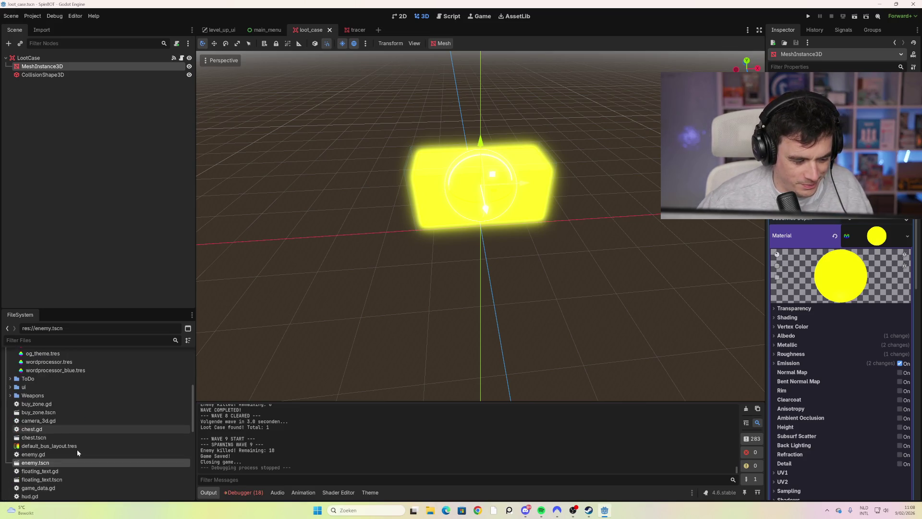
scroll(79, 447, "down", 3)
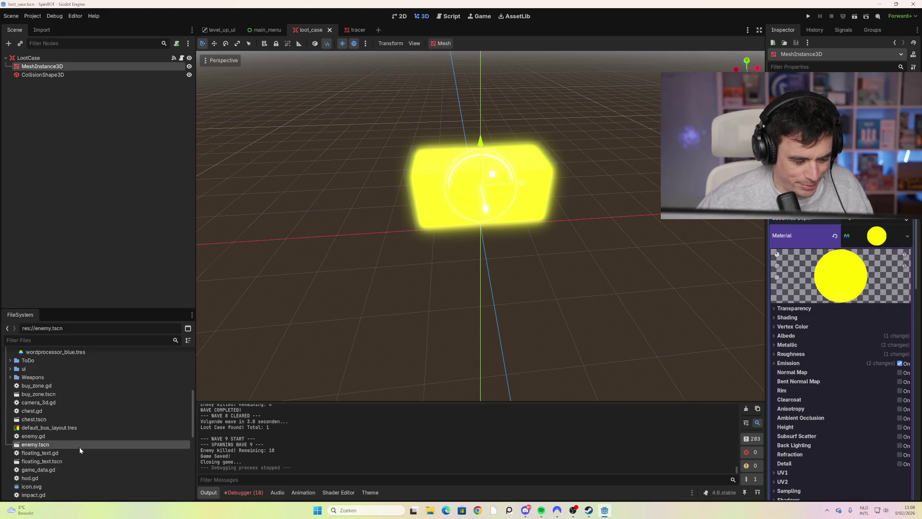
scroll(79, 448, "down", 5)
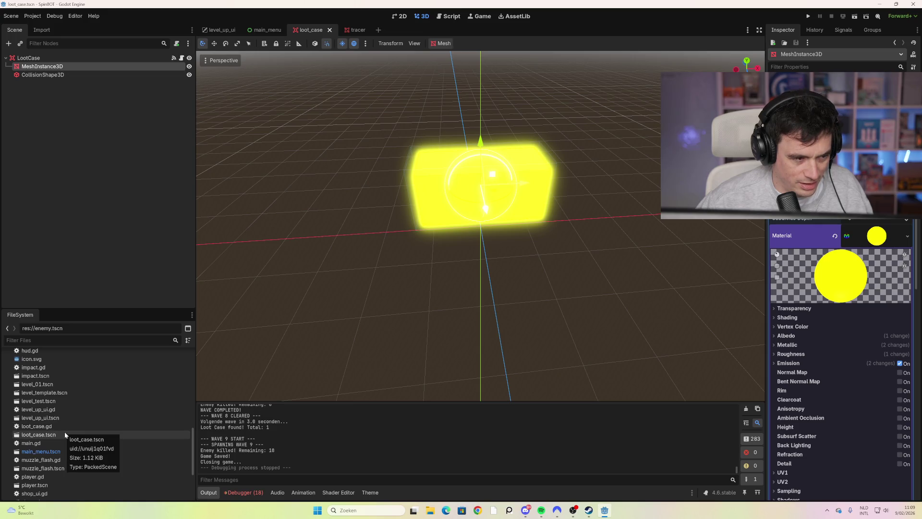
left_click(64, 432)
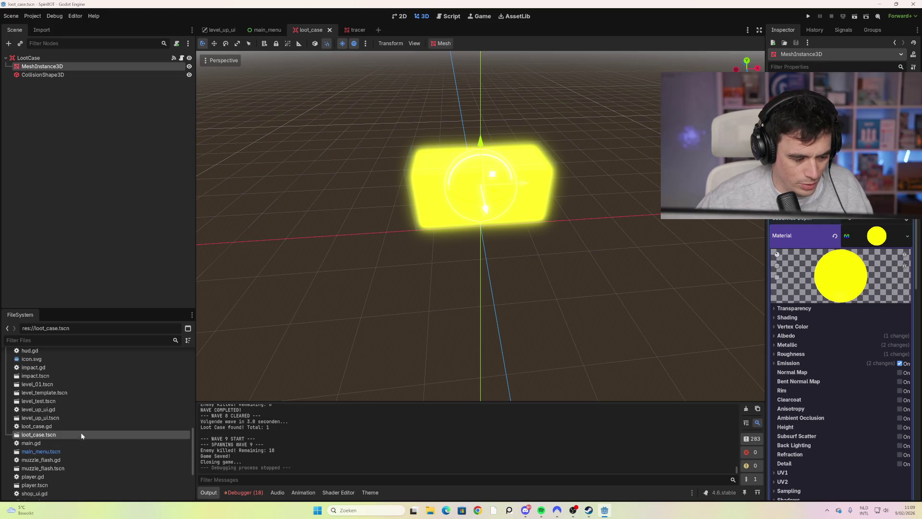
scroll(80, 402, "up", 4)
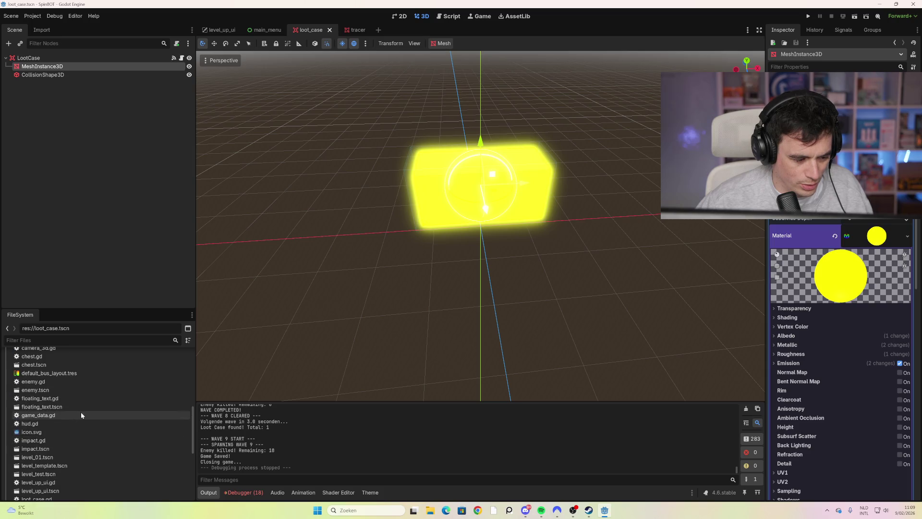
scroll(72, 399, "up", 1)
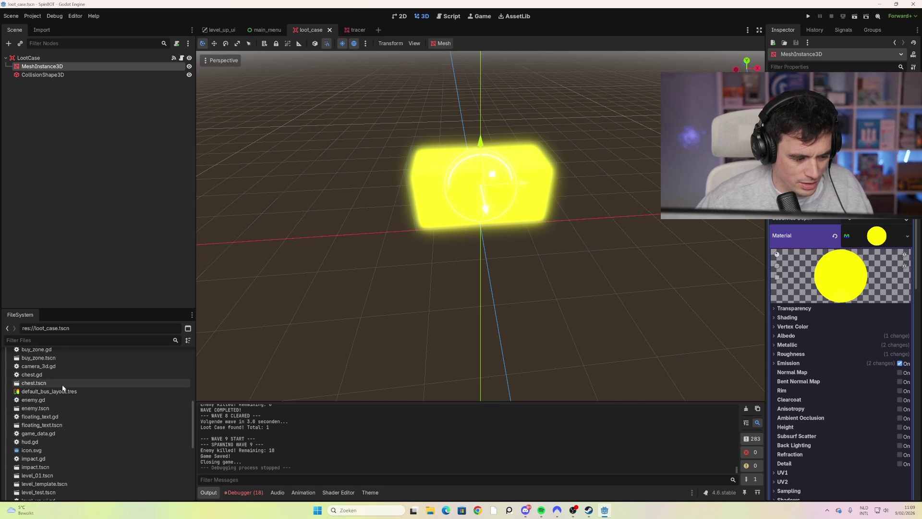
double_click(64, 384)
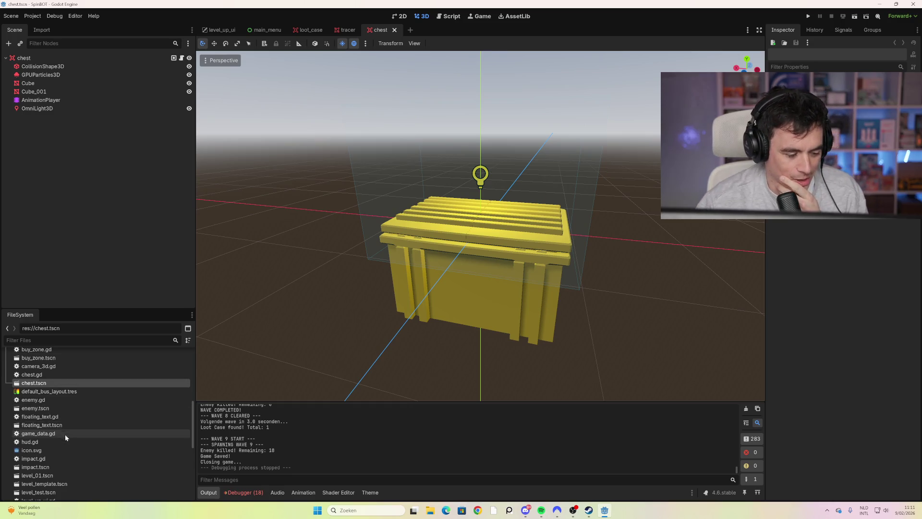
scroll(66, 436, "down", 3)
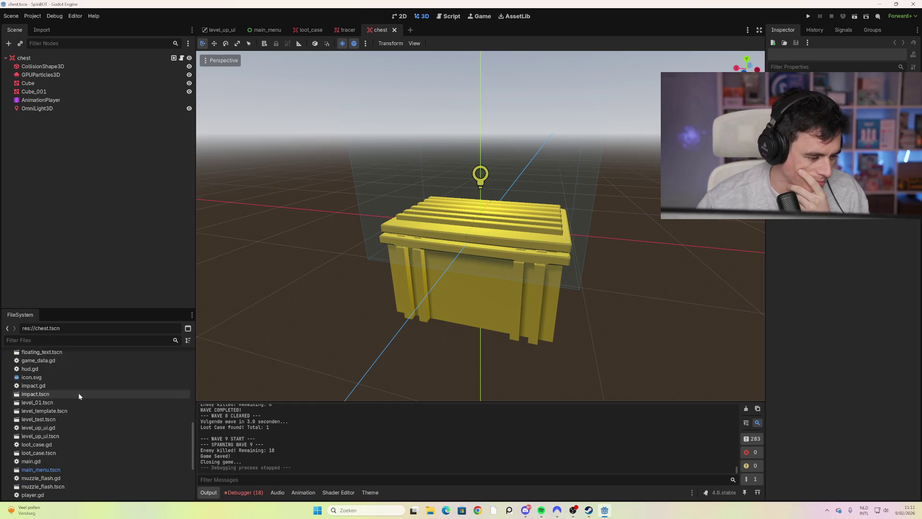
scroll(78, 393, "up", 1)
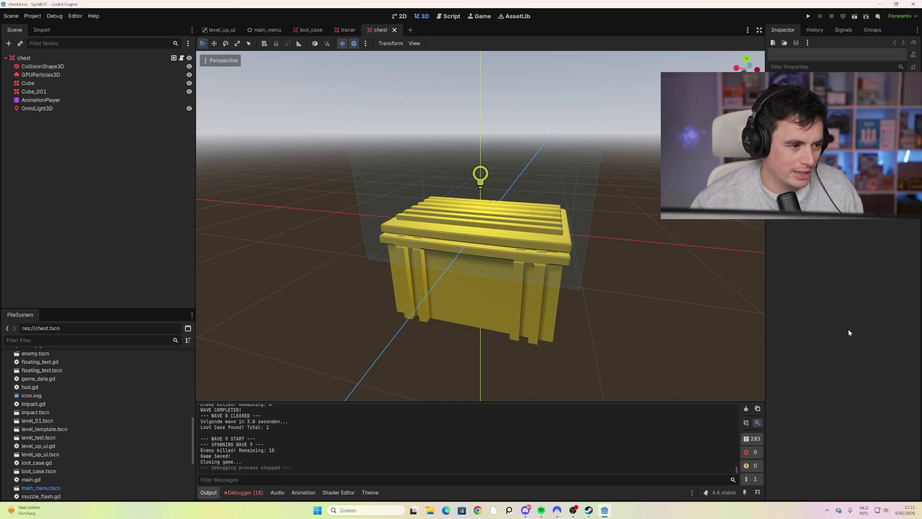
scroll(126, 446, "up", 5)
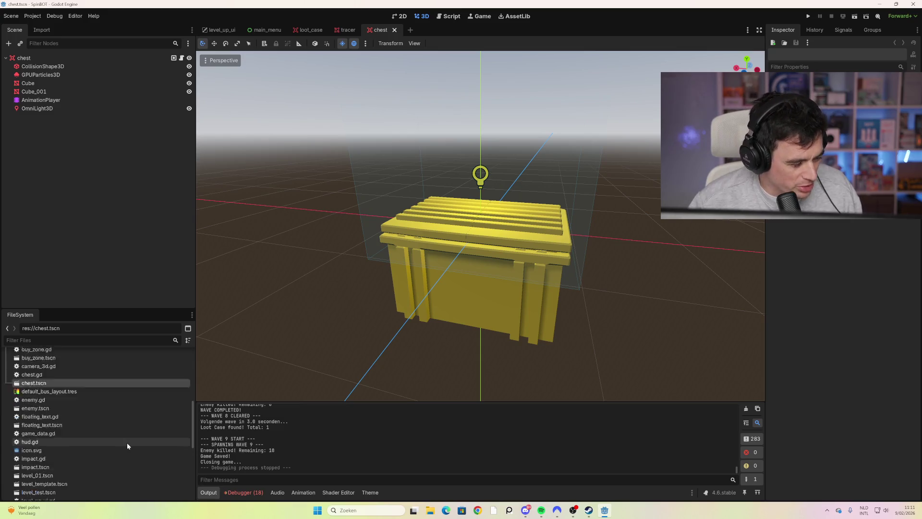
scroll(19, 414, "up", 2)
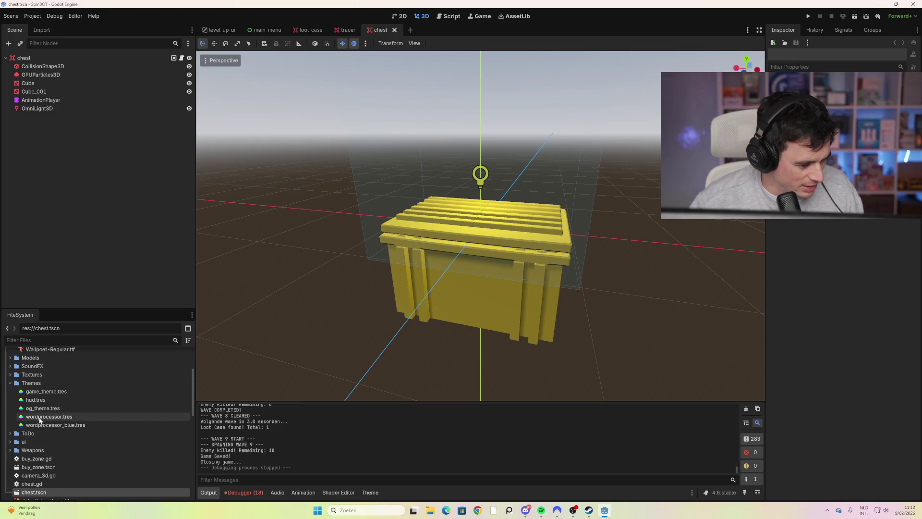
left_click(11, 384)
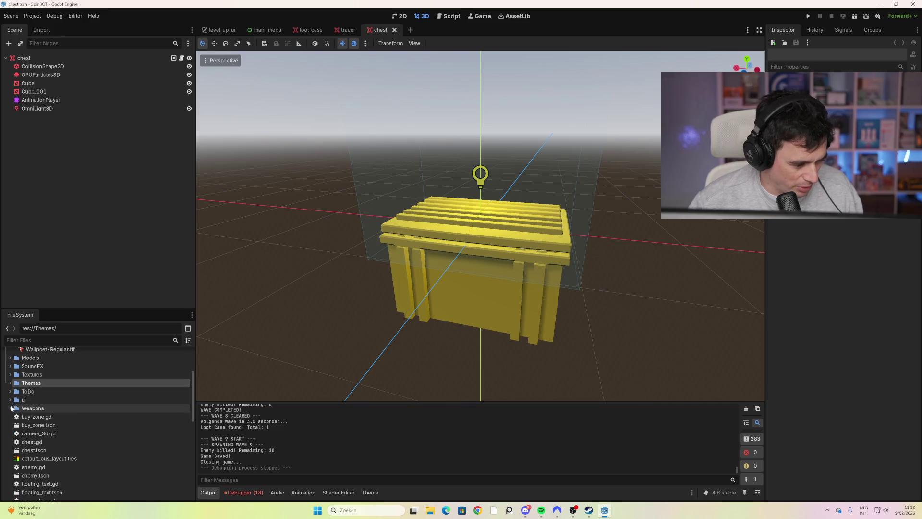
scroll(77, 422, "down", 5)
scroll(81, 427, "down", 4)
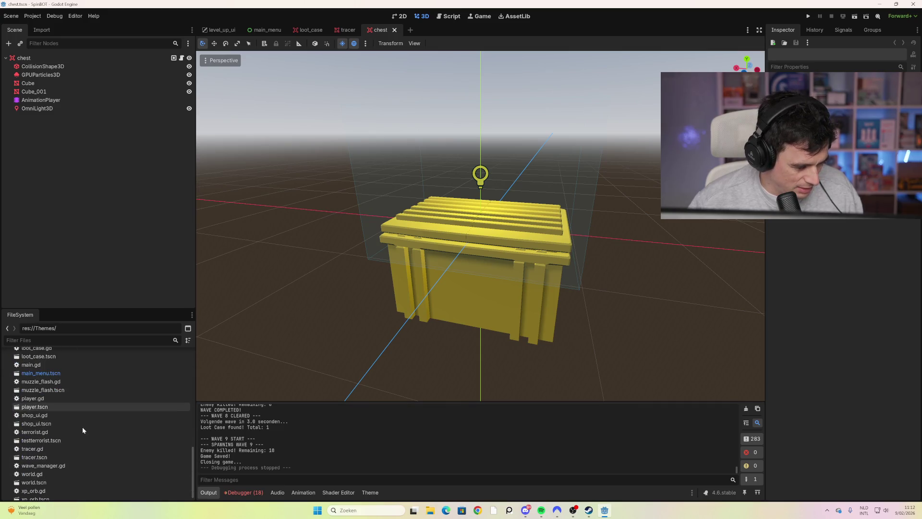
scroll(74, 426, "up", 6)
scroll(77, 431, "up", 1)
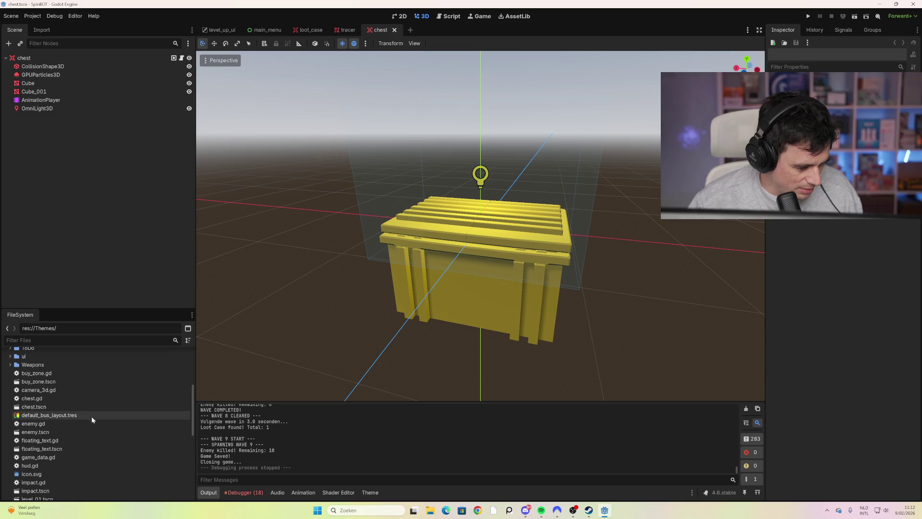
double_click(87, 440)
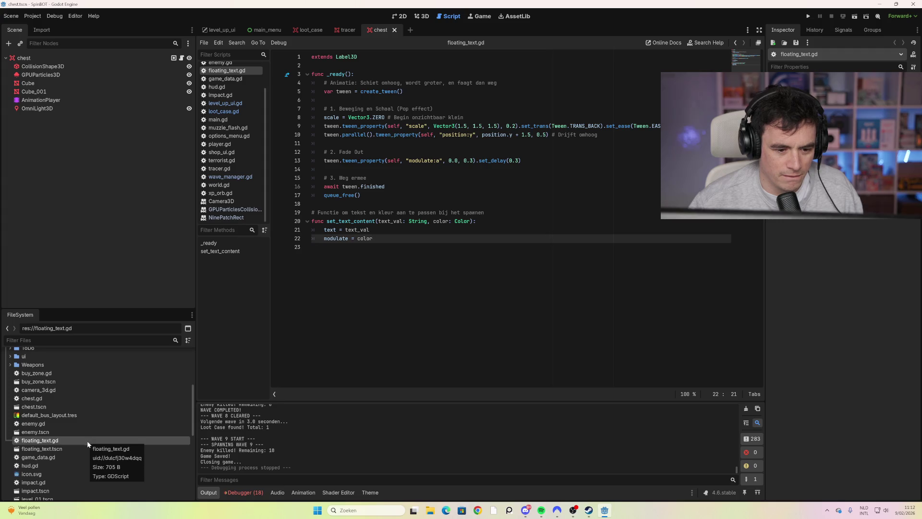
Open the floating_text scene, inspect its floating_text.gd resource, and return to the main_menu scene.
double_click(72, 447)
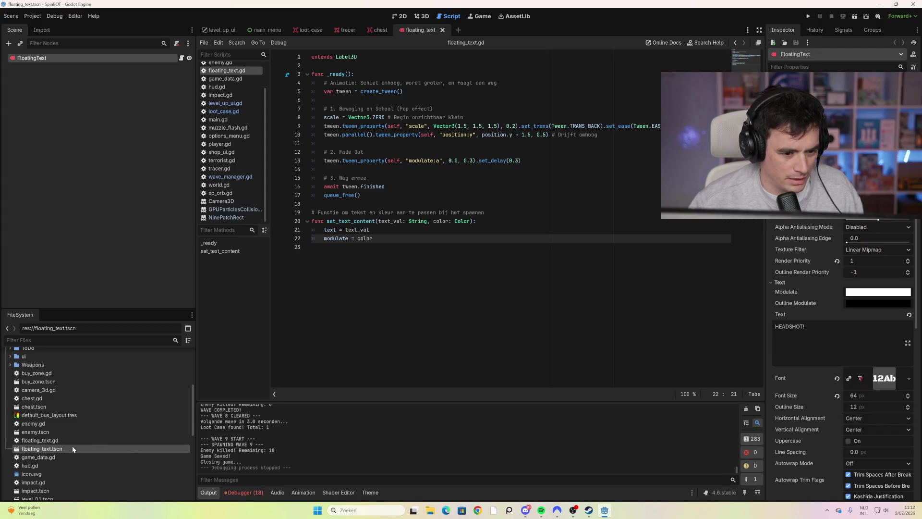
left_click(65, 439)
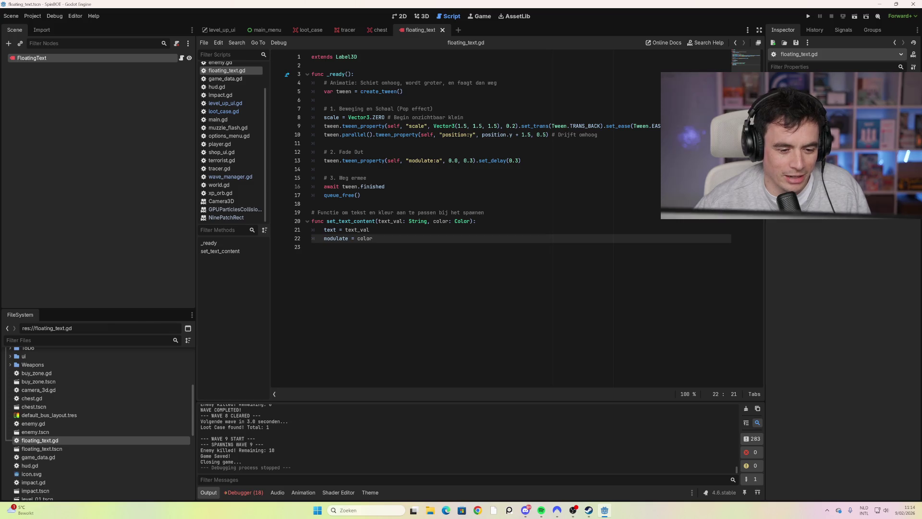
left_click(277, 30)
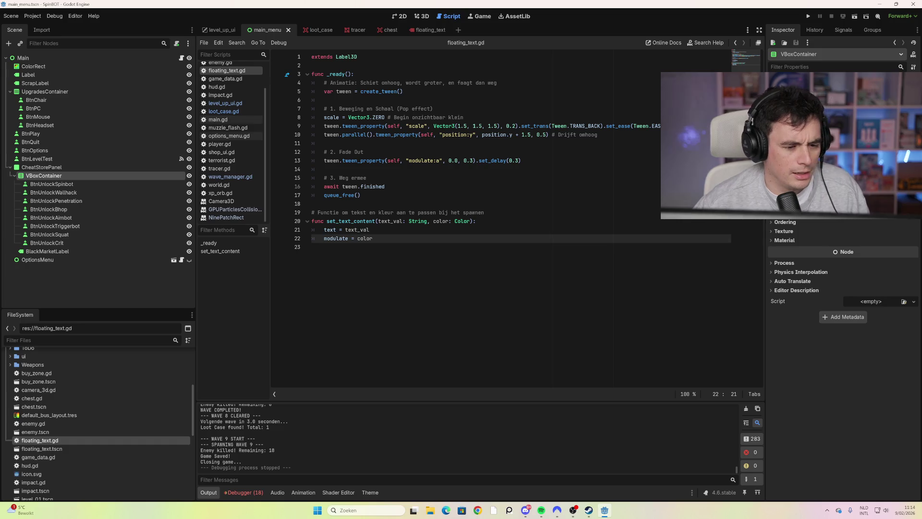
Place the caret after queue_free() on line 17 and run the project with F5.
left_click(360, 195)
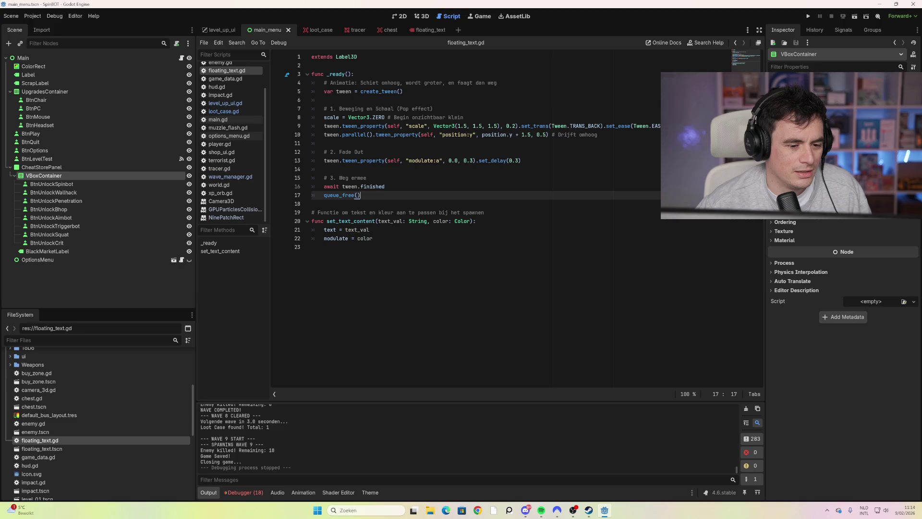
key("F5")
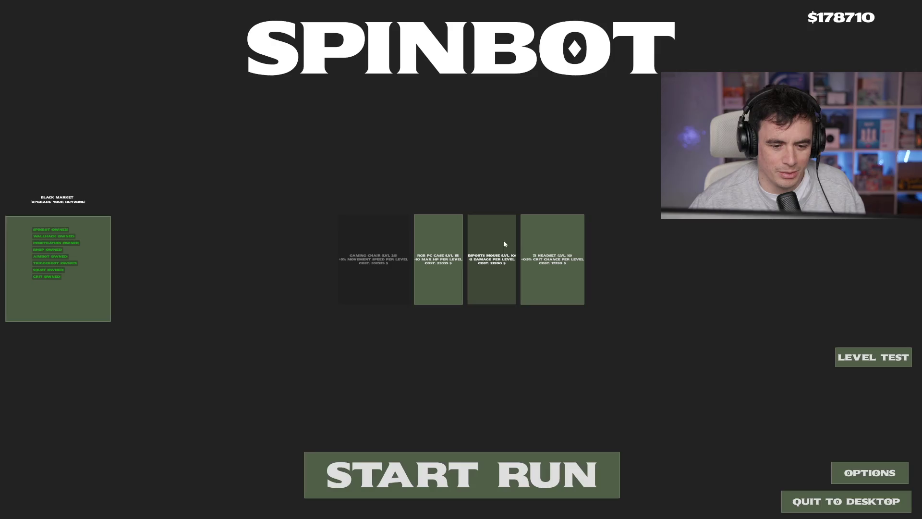
Start a run and shoot enemies while moving through the maze until the lobby is cleared.
left_click(464, 467)
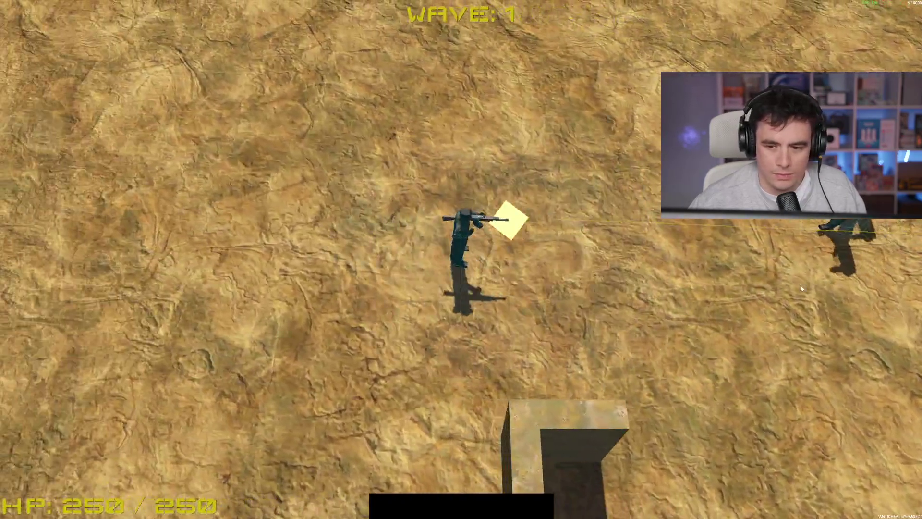
left_click(844, 221)
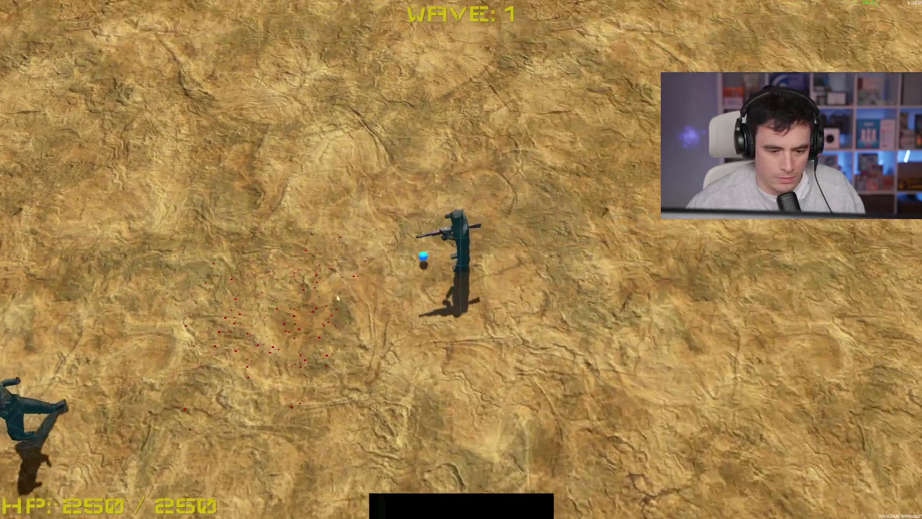
left_click(255, 328)
key("a")
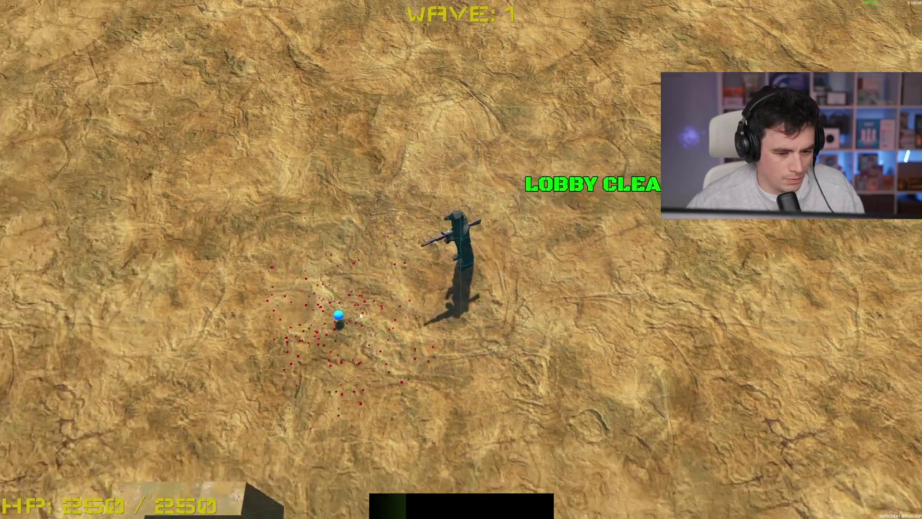
key("d")
key("w")
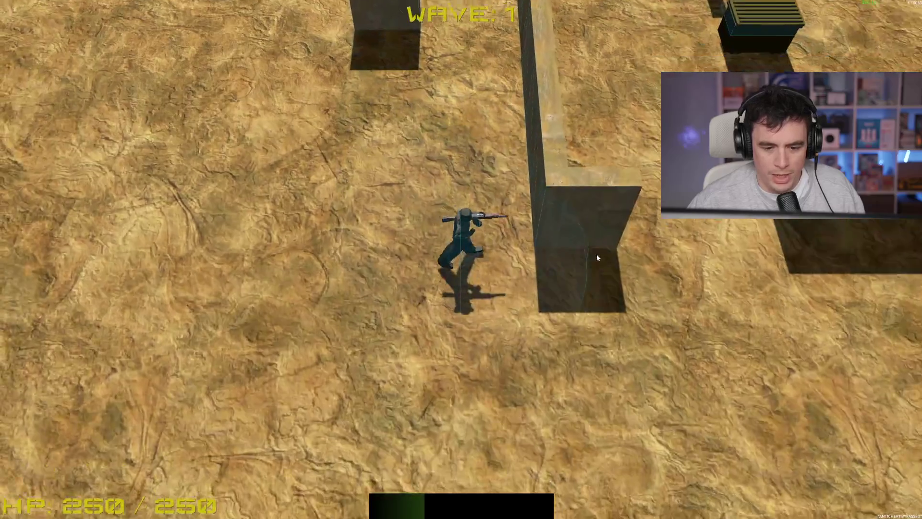
key("w")
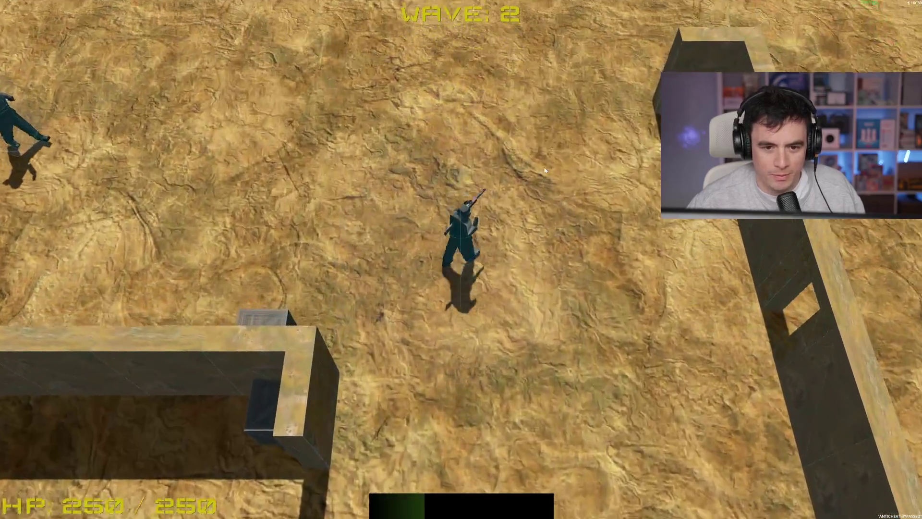
key("w")
left_click(215, 191)
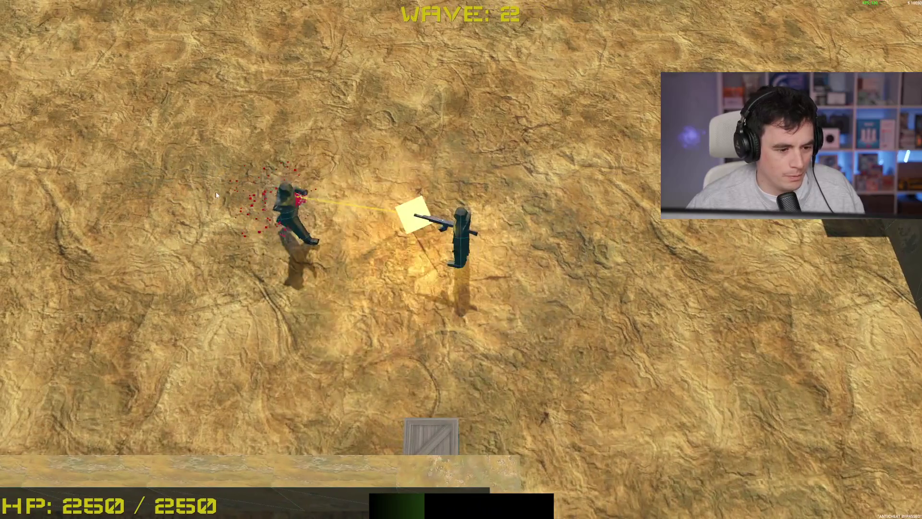
left_click(244, 190)
key("s")
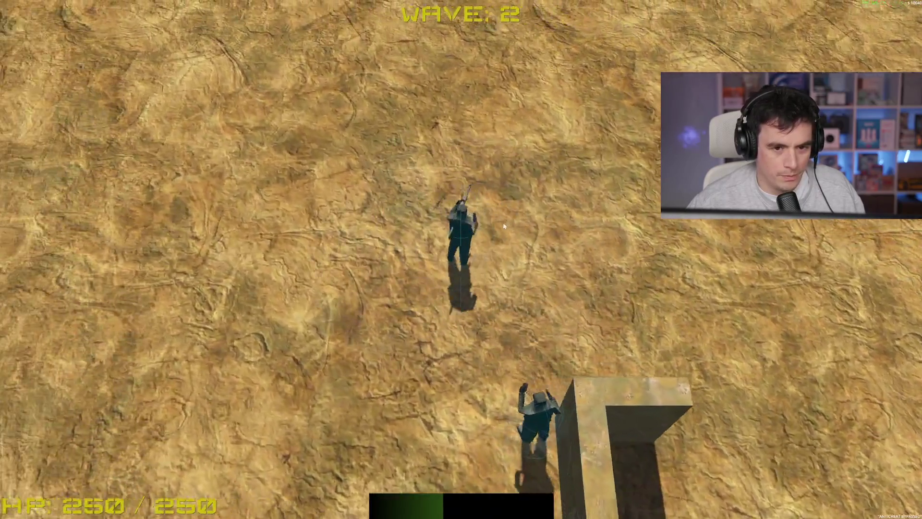
left_click(621, 237)
key("s")
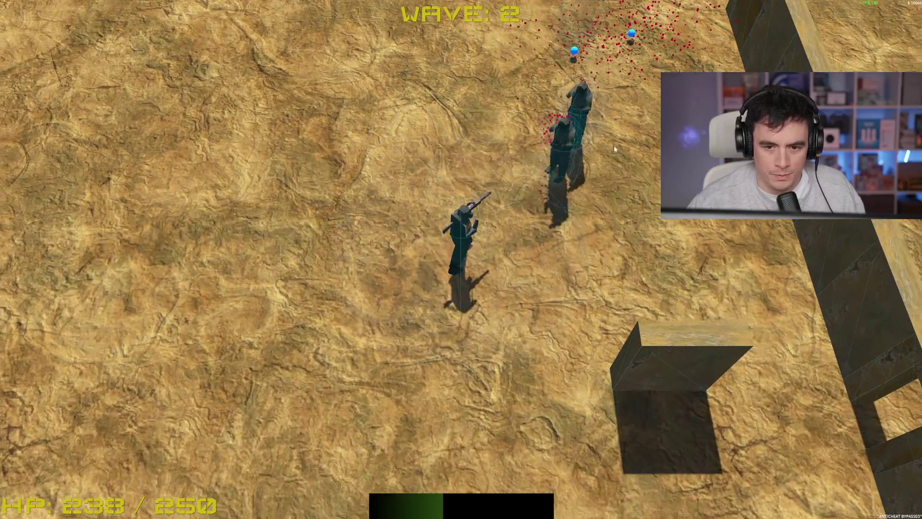
left_click(545, 93)
left_click(545, 93)
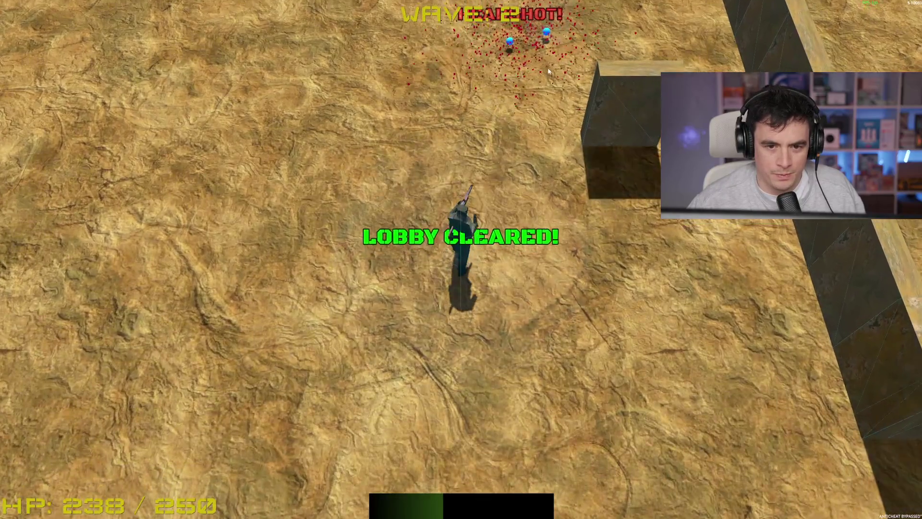
Shoot the enemies approaching from the left to end the wave, then pick an offered upgrade.
key("w")
key("w")
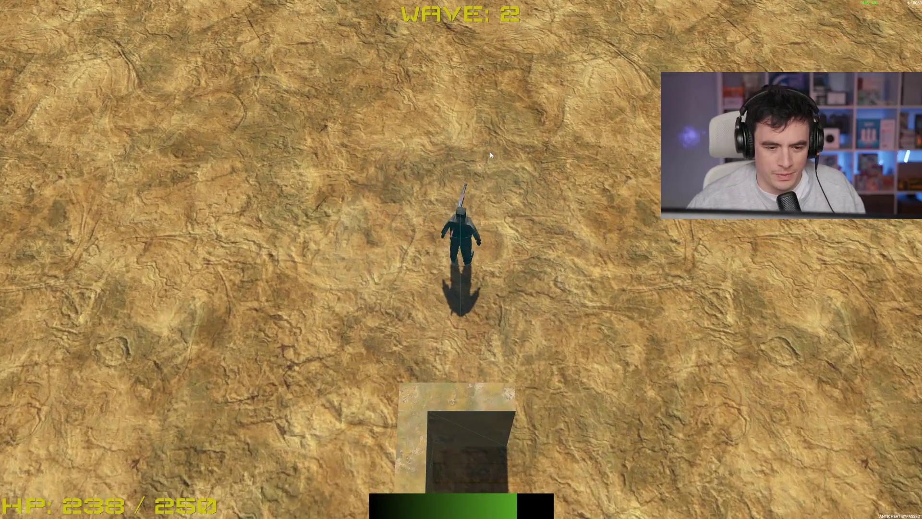
key("s")
key("d")
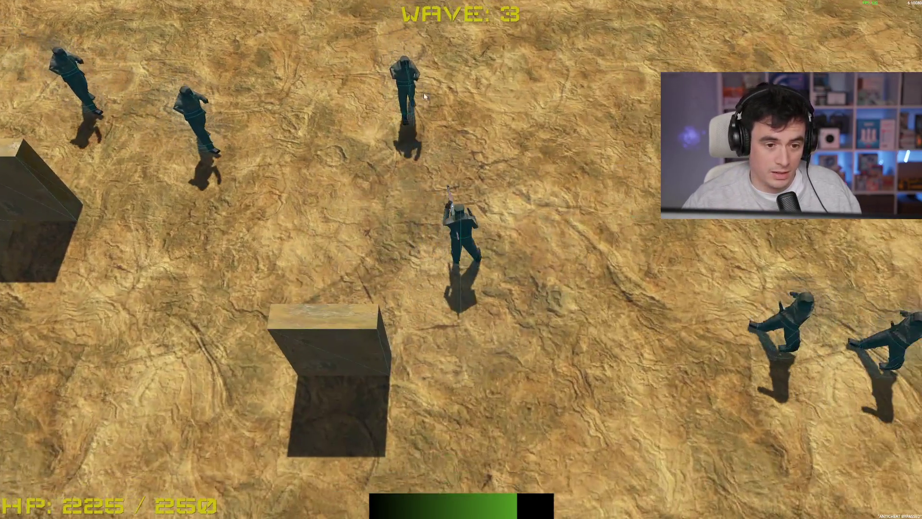
key("w")
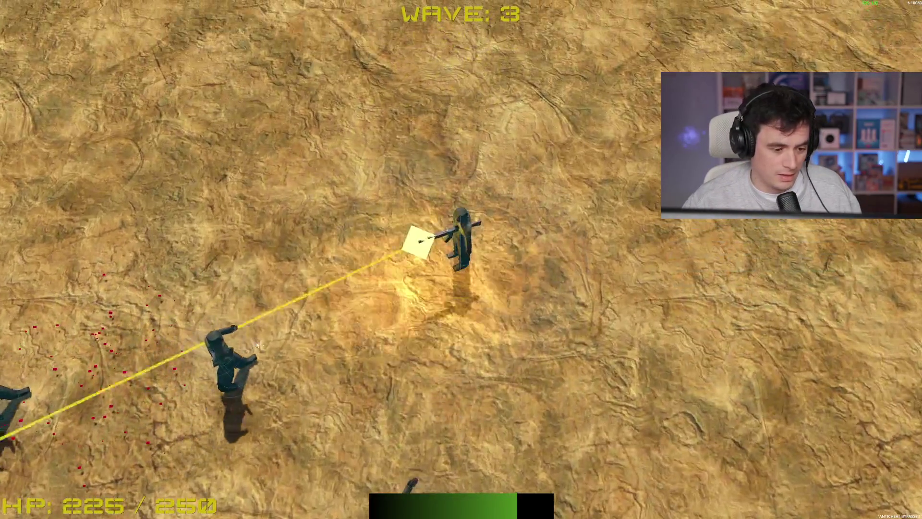
left_click(234, 298)
key("d")
left_click(230, 294)
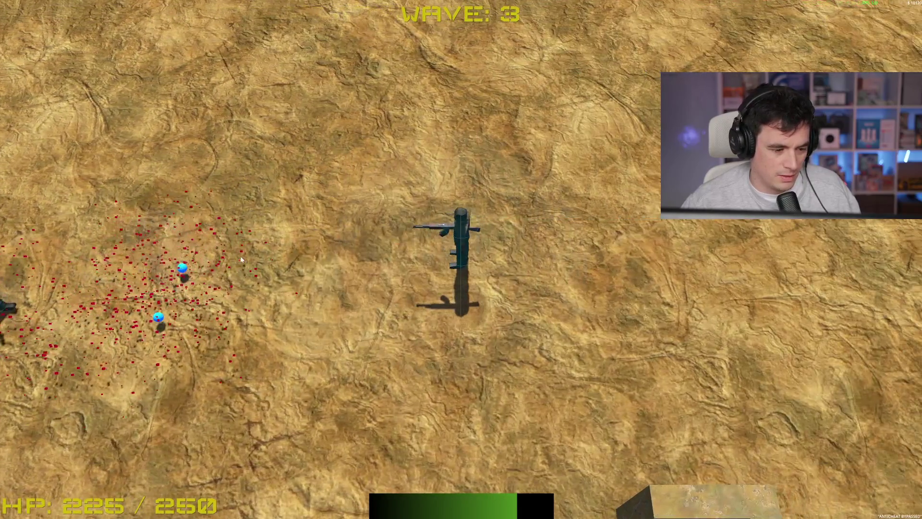
left_click(242, 260)
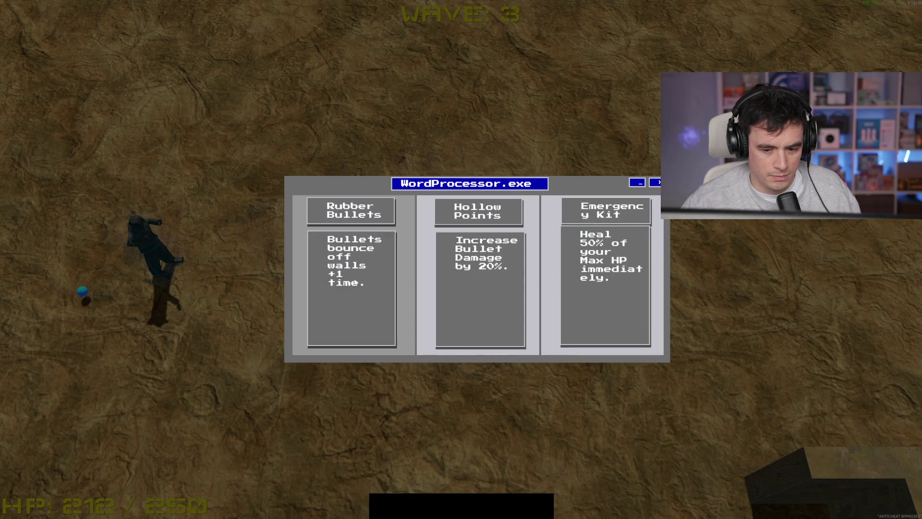
left_click(481, 279)
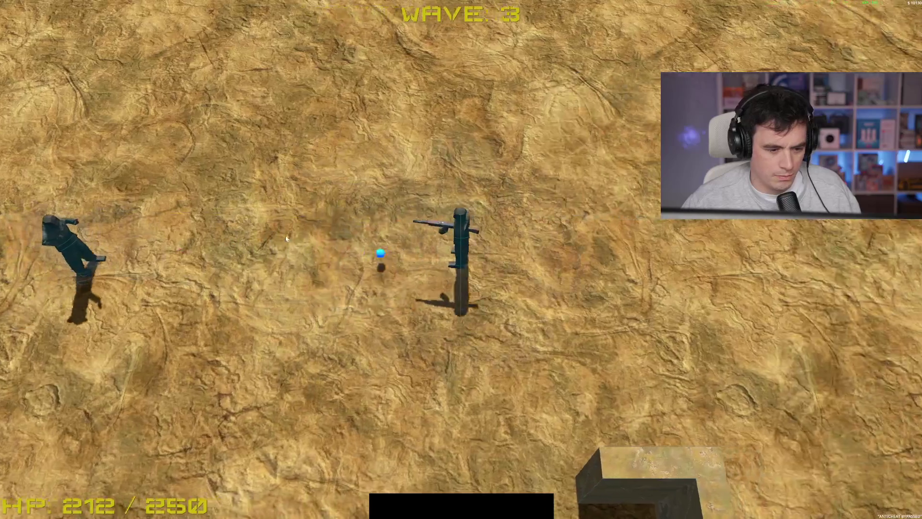
Keep fighting into wave 4, sweeping the laser across the enemies at the top right.
left_click(238, 246)
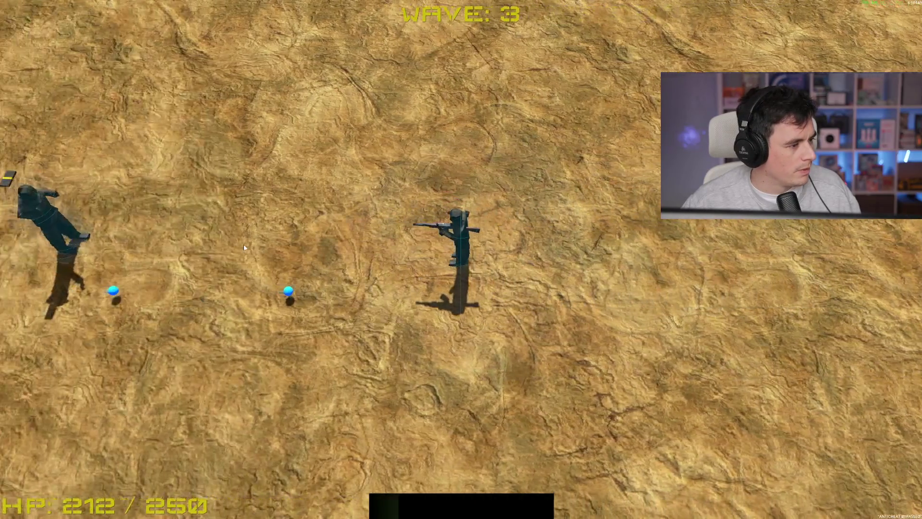
key("s")
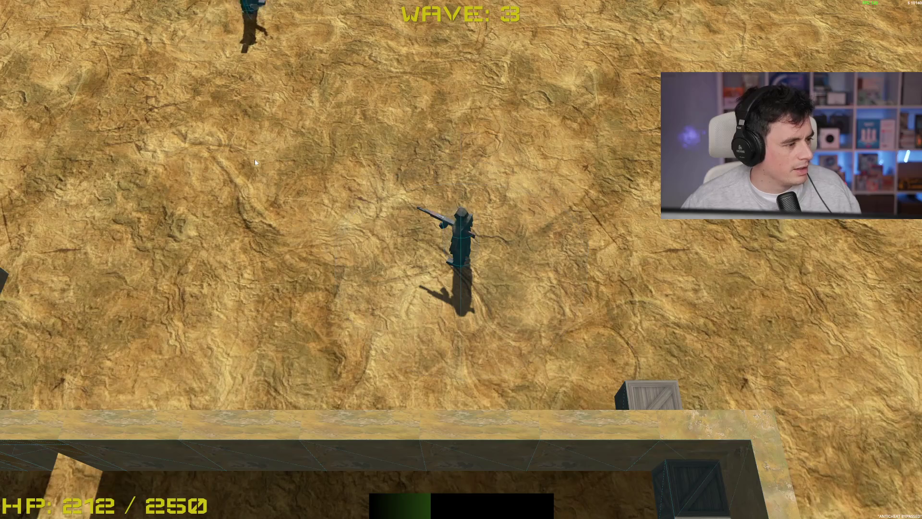
key("a")
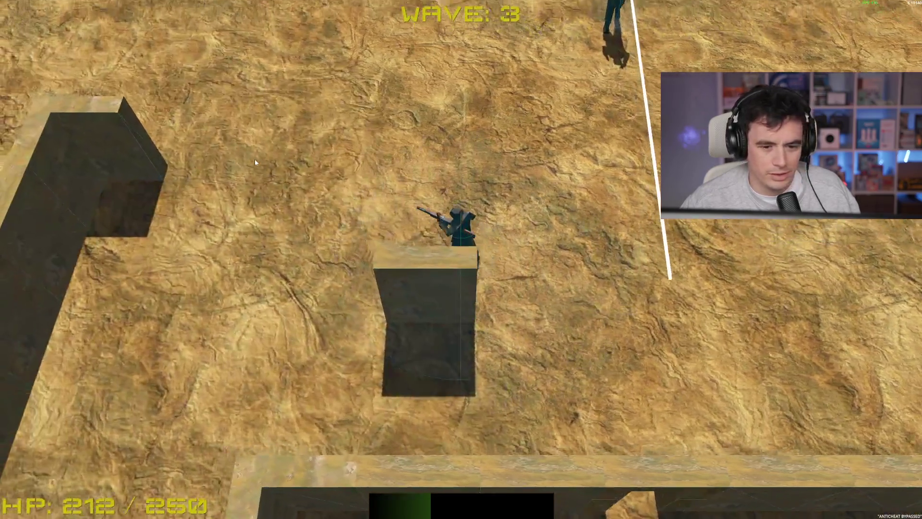
key("w")
left_click(513, 128)
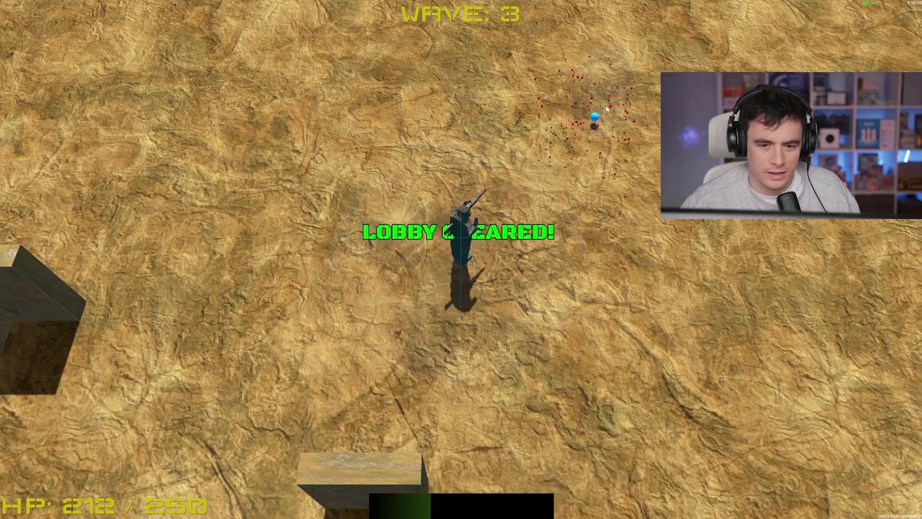
key("w")
key("w")
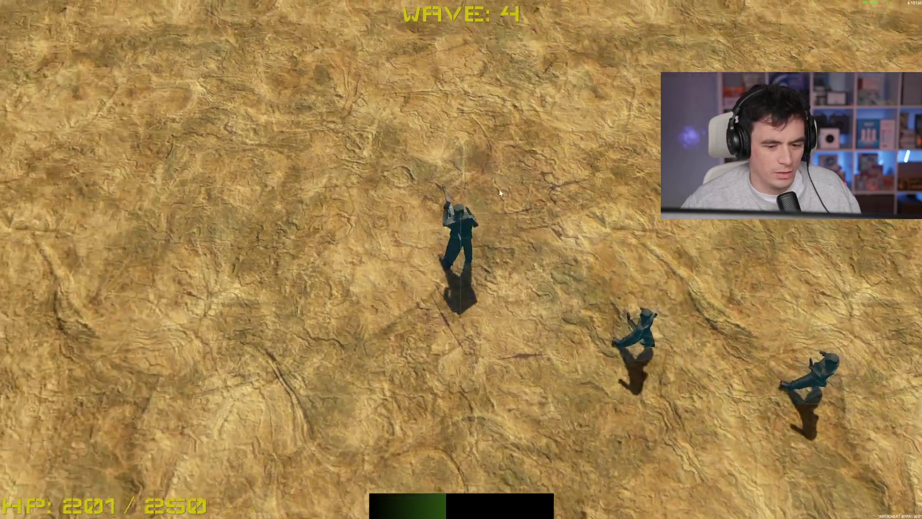
left_click(577, 96)
mouse_move(594, 63)
left_mouse_down()
mouse_move(558, 91)
mouse_move(673, 20)
mouse_move(720, 25)
mouse_move(701, 22)
mouse_move(667, 39)
mouse_move(676, 32)
mouse_move(688, 42)
left_mouse_up()
key("w")
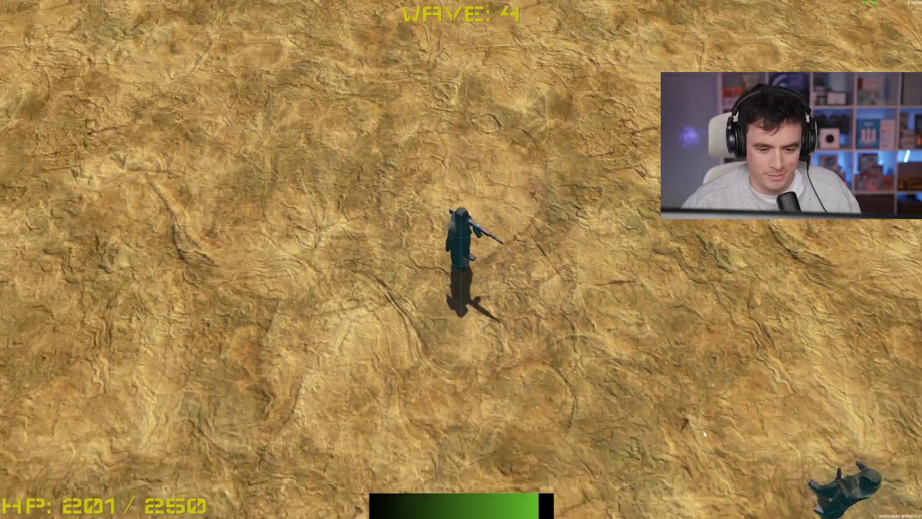
left_click(760, 421)
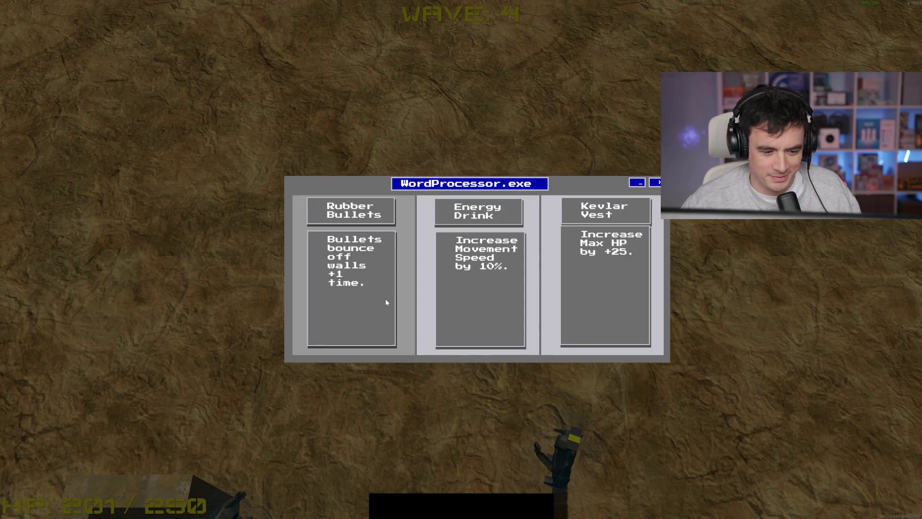
Take the Rubber Bullets upgrade and walk the player up to the loot crate.
left_click(385, 298)
key("w")
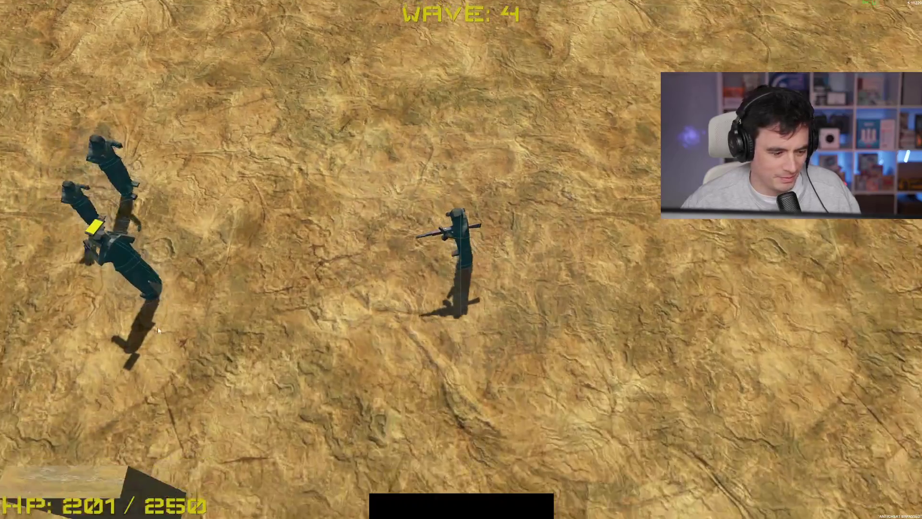
key("w")
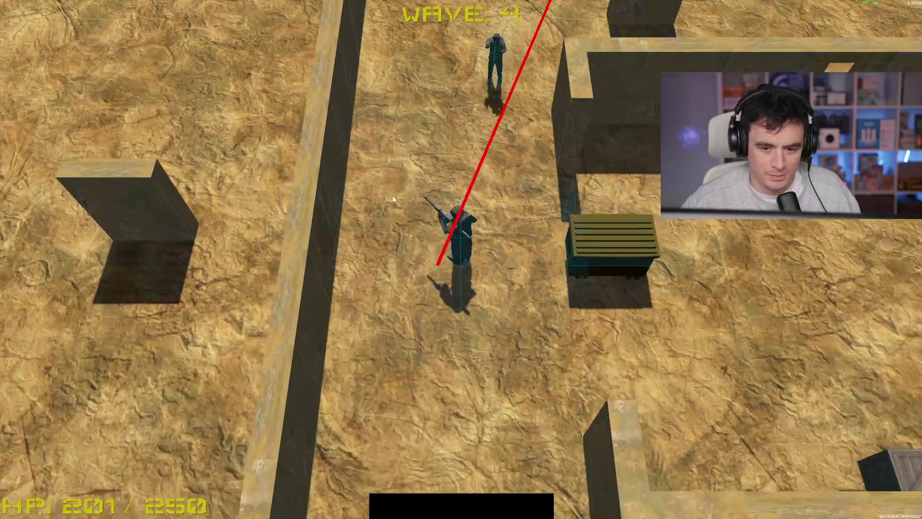
key("space")
Move the player south, then east and north-east around the walled area.
key("s")
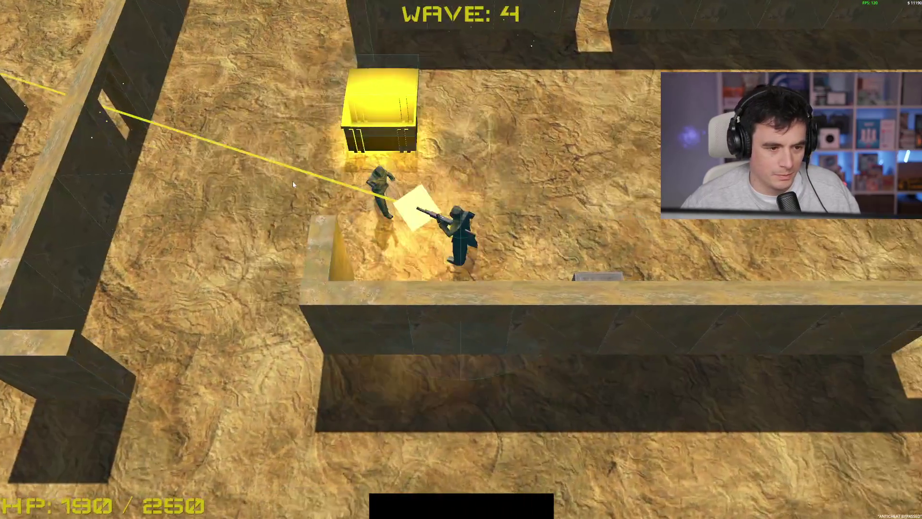
key("d")
key("w")
key("w")
key("d")
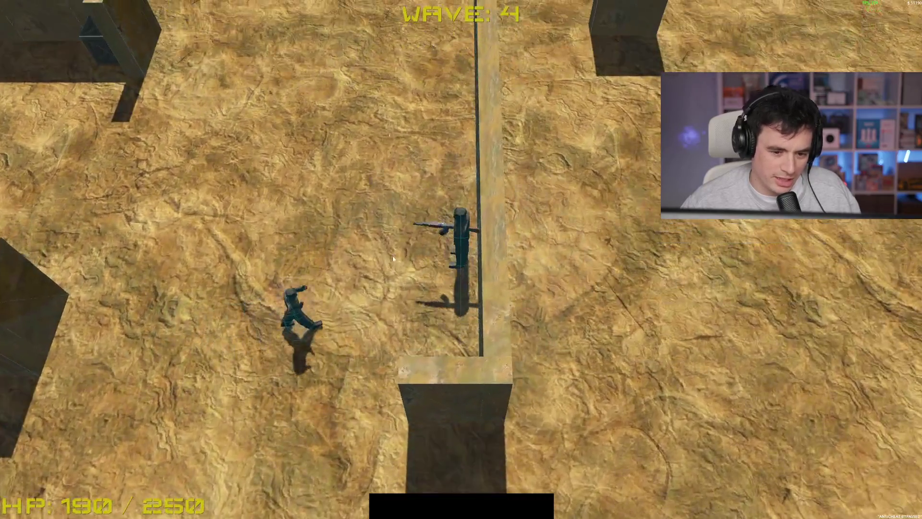
Push north through the walled rooms and shoot the last enemy to clear wave 4.
key("w")
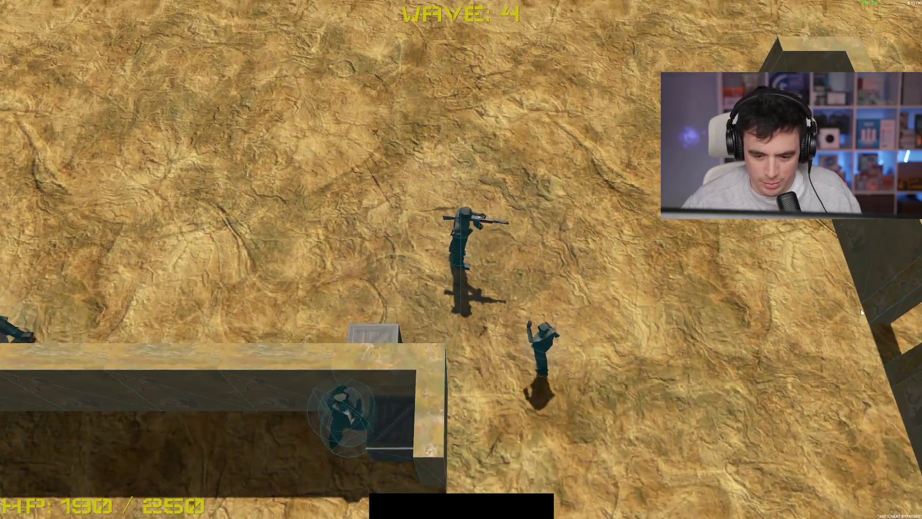
key("a")
key("w")
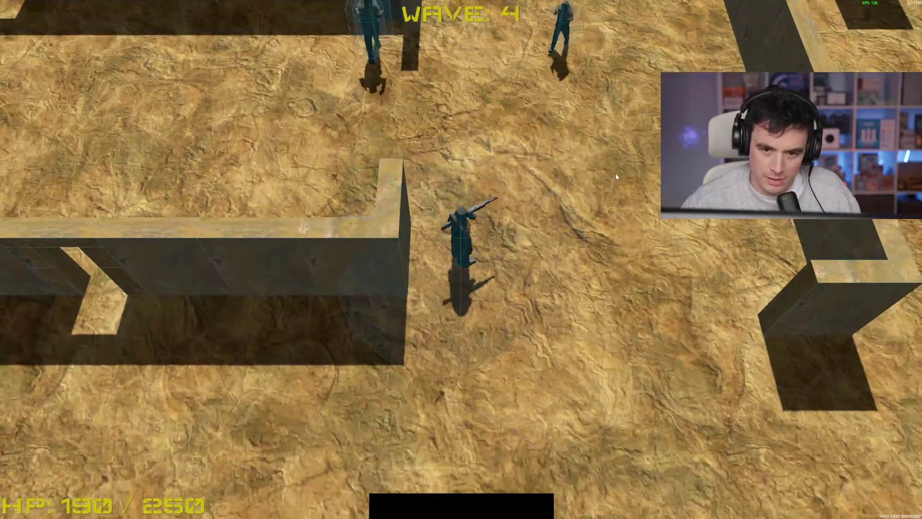
key("s")
key("w")
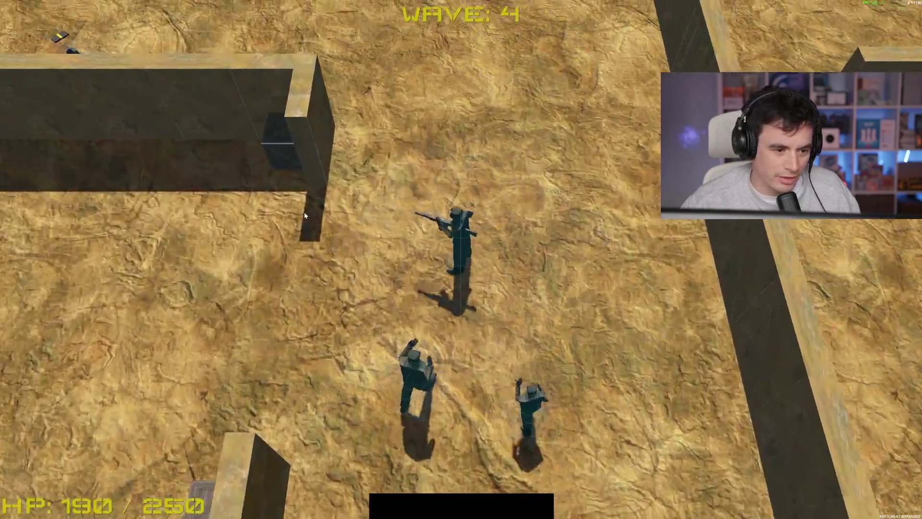
key("w")
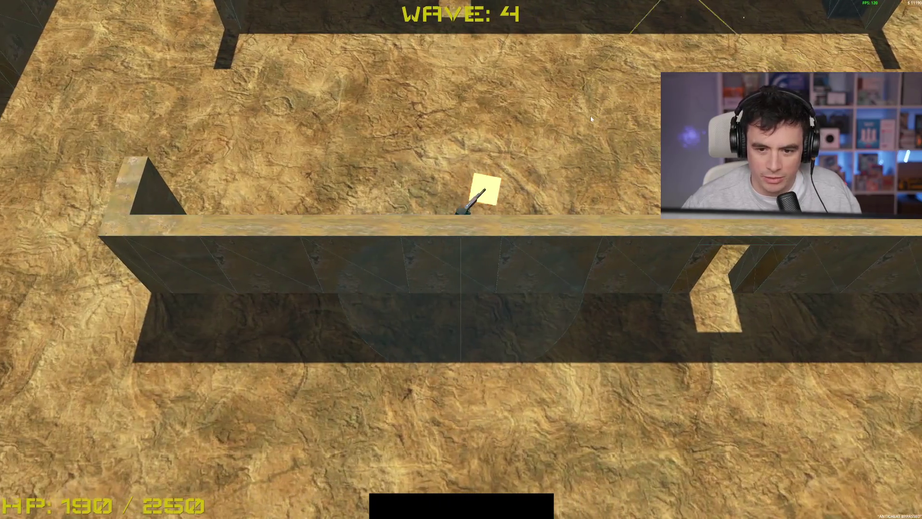
key("w")
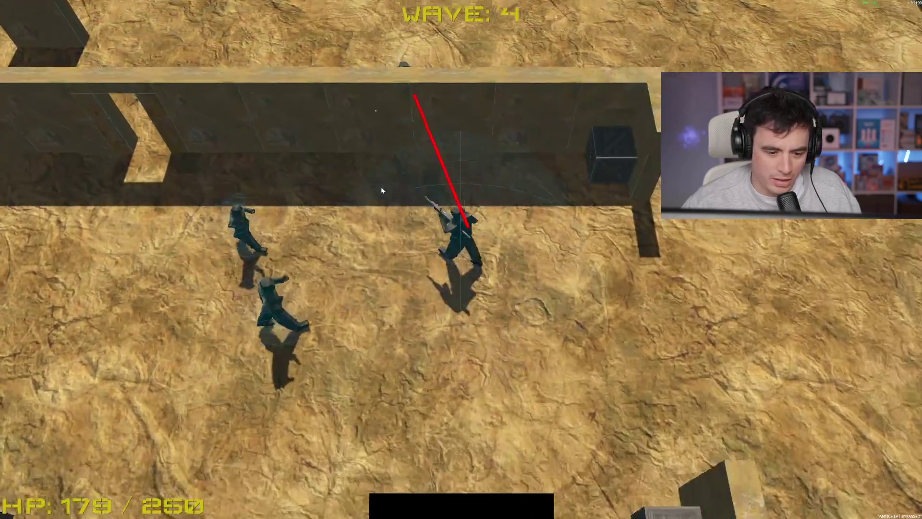
key("w")
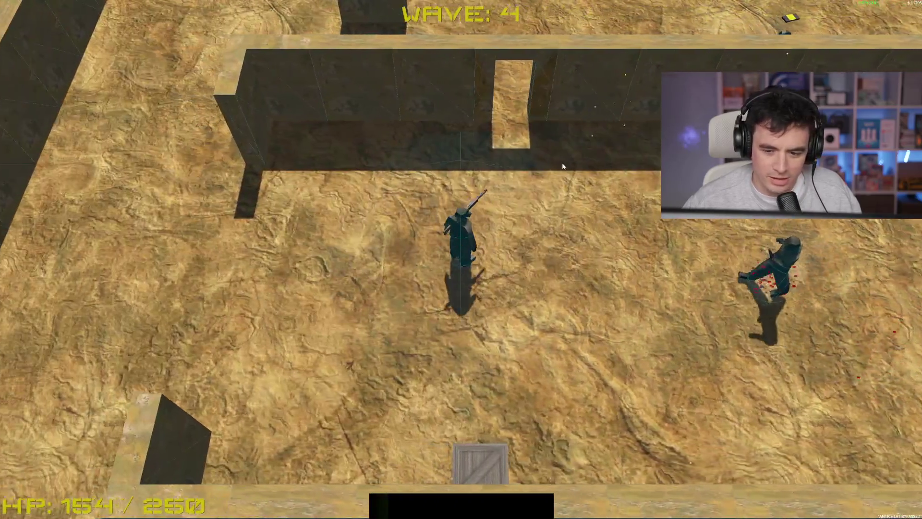
key("w")
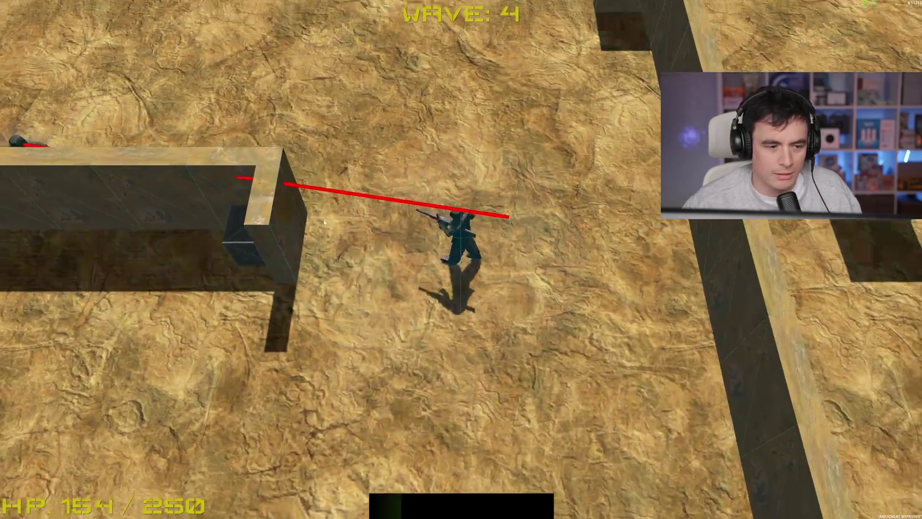
key("d")
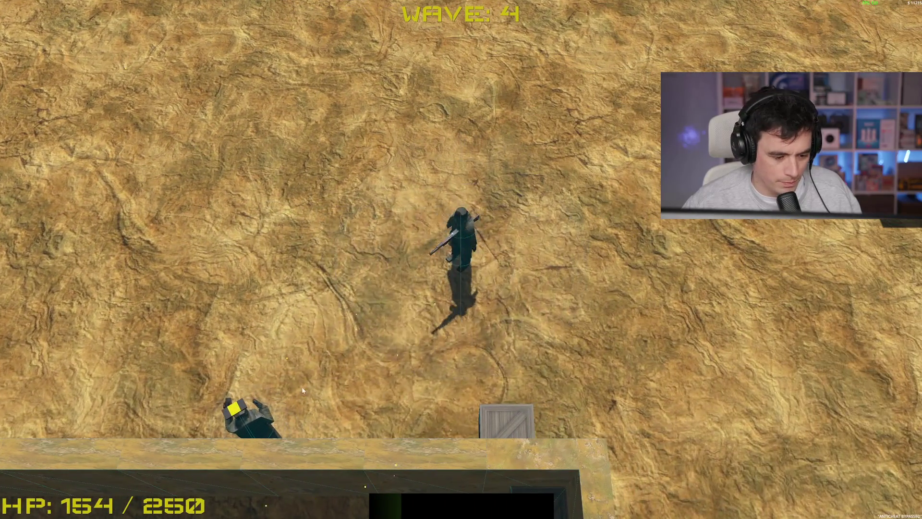
left_click(304, 390)
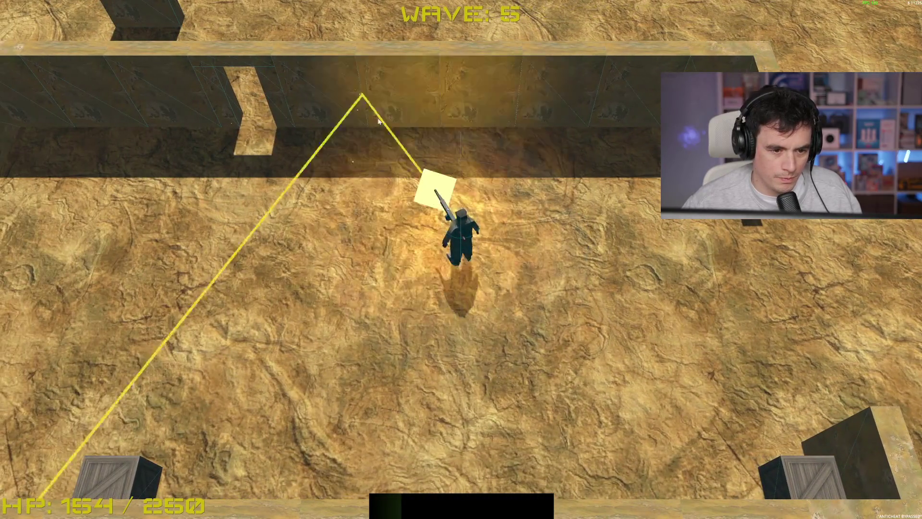
Strafe west and east while shooting the enemies approaching from the left and top.
key("a")
left_click(498, 116)
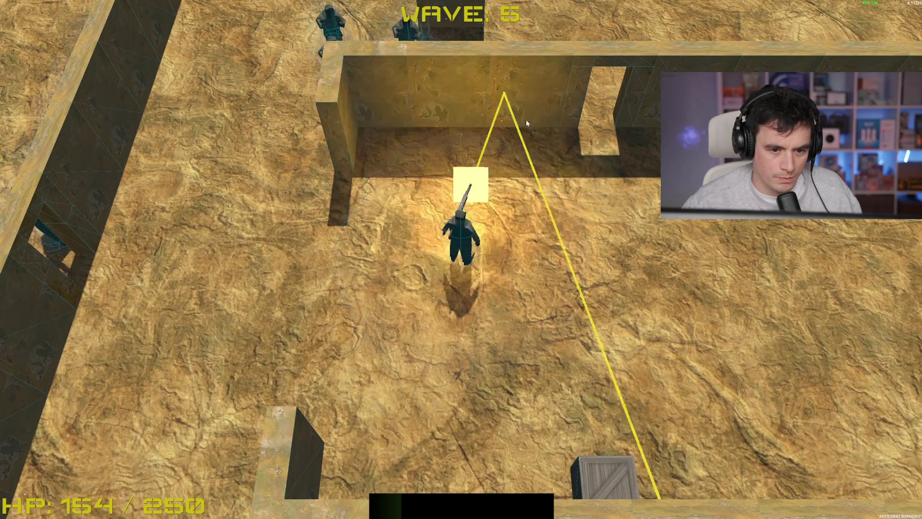
left_click(305, 234)
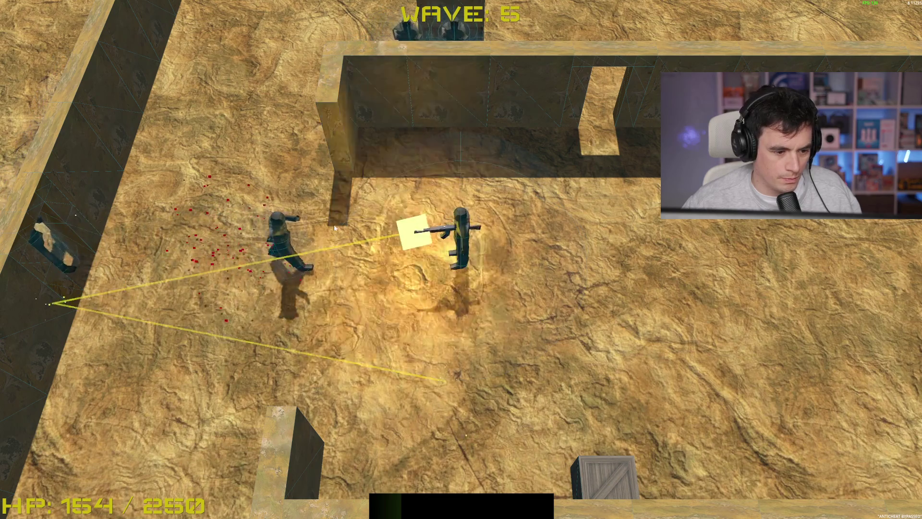
key("d")
key("d")
left_click(425, 167)
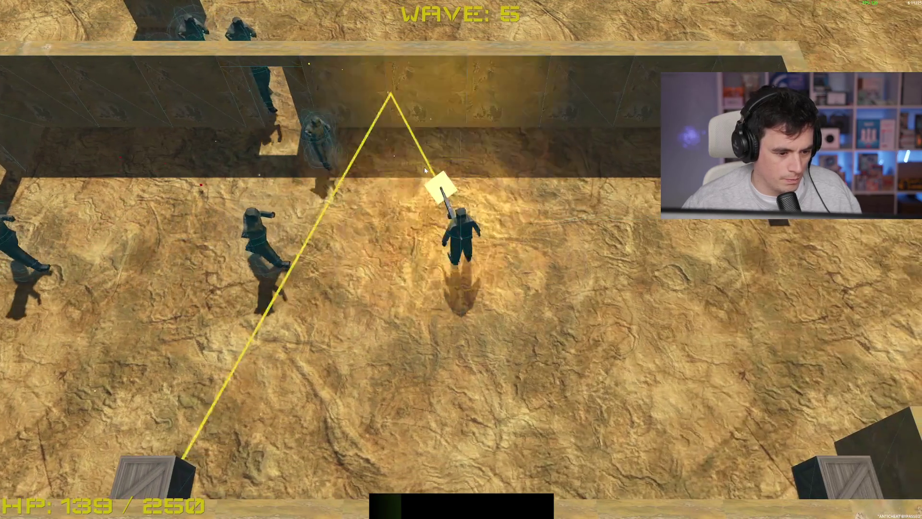
key("d")
left_click(379, 185)
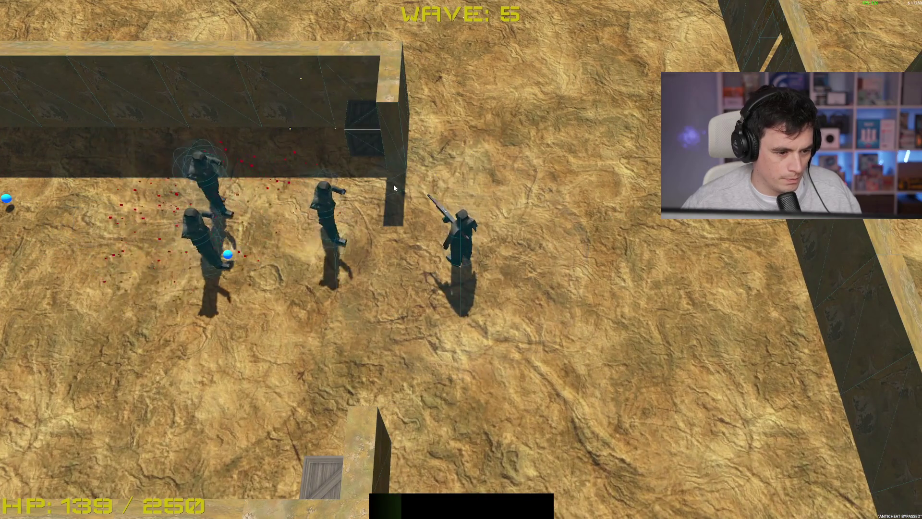
Move up among the walls, firing at the enemies above and to the upper right.
key("w")
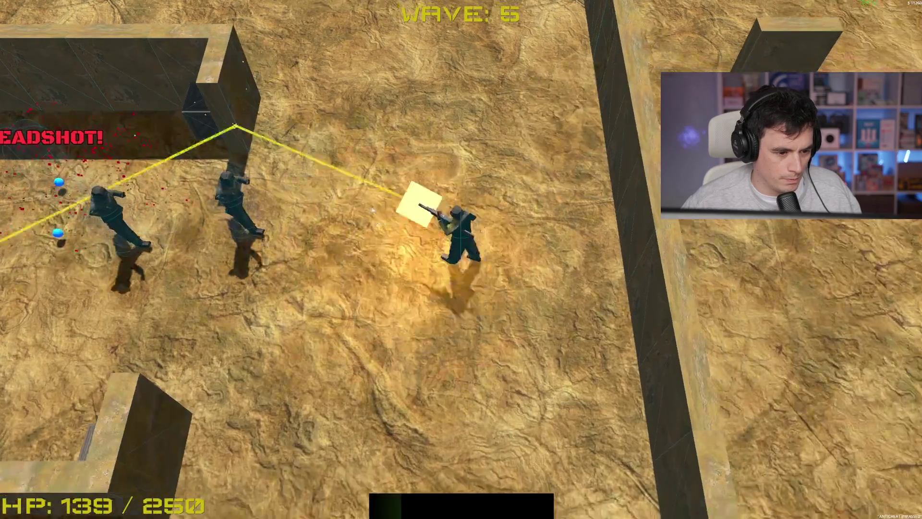
left_click(506, 117)
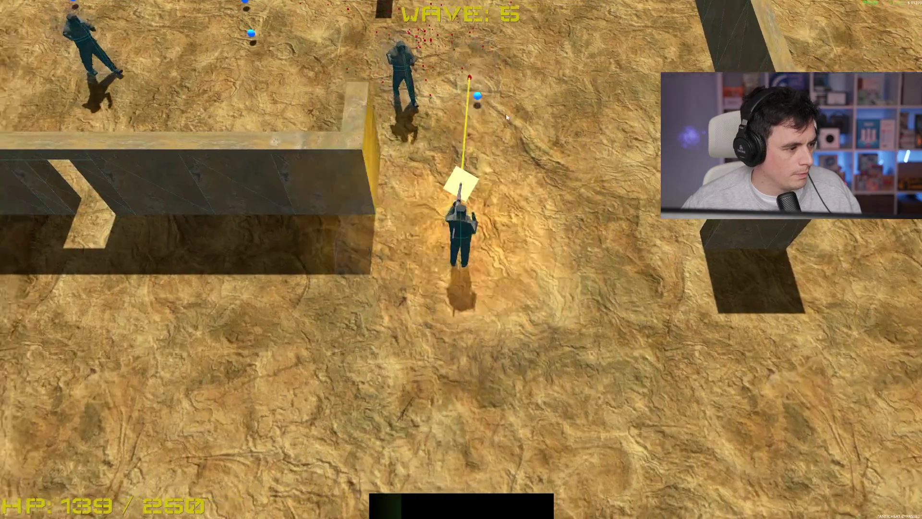
key("s")
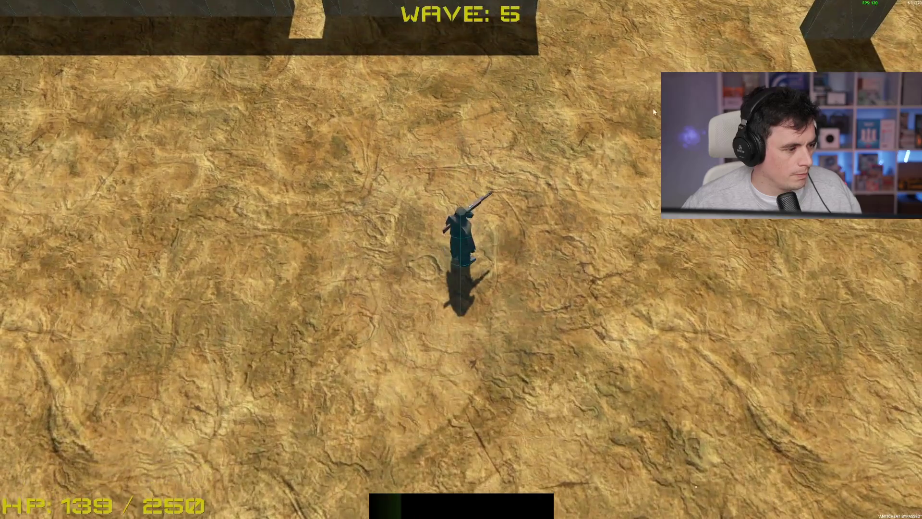
key("w")
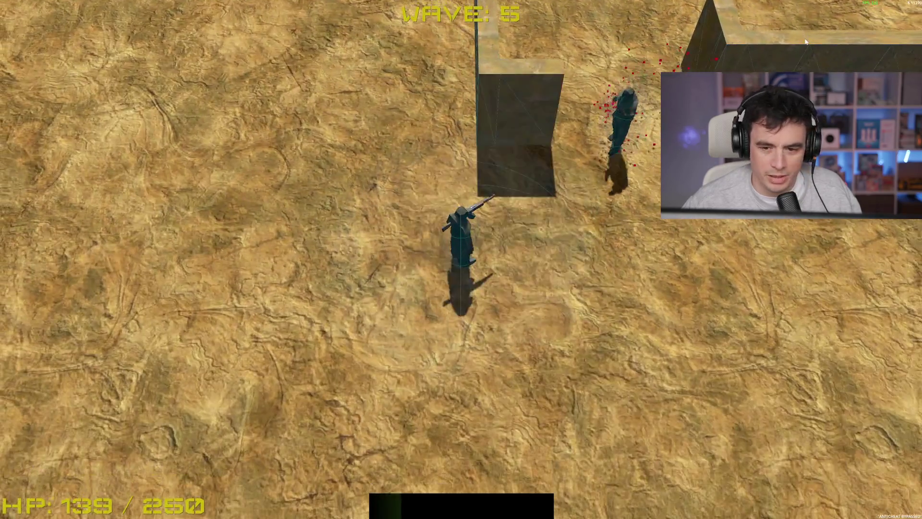
left_click(804, 40)
key("s")
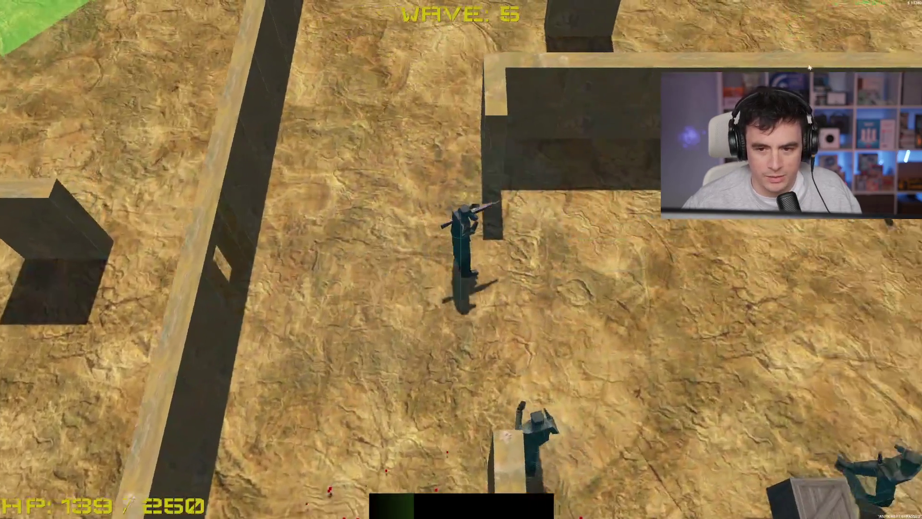
Work through the maze to the remaining enemies and shoot them to clear wave 5.
key("s")
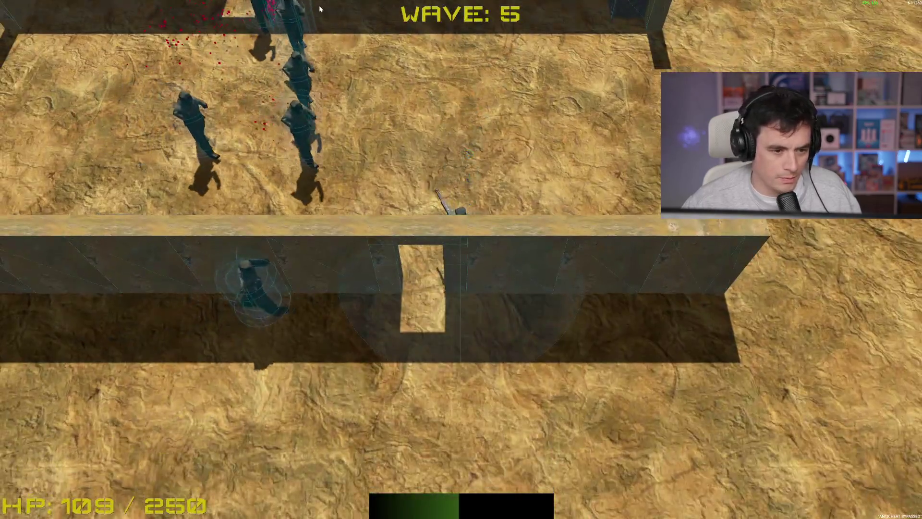
key("s")
key("d")
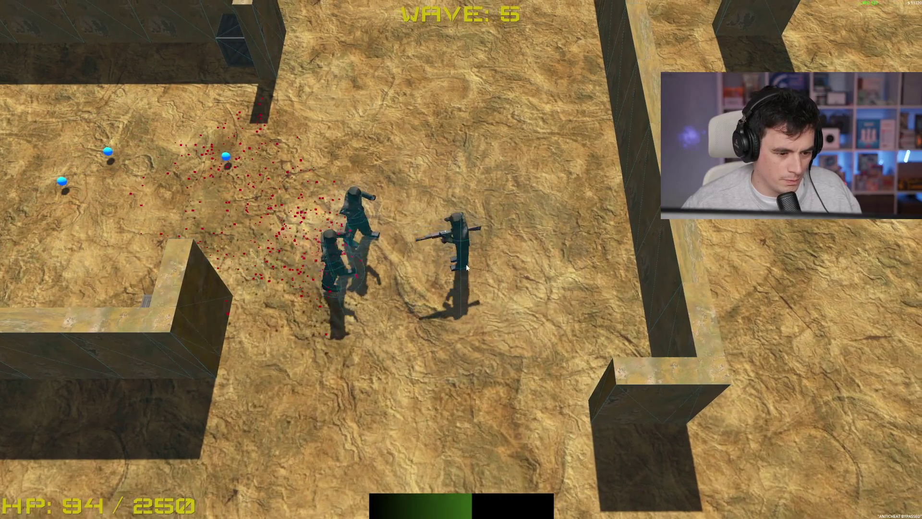
key("d")
key("w")
key("w")
key("s")
left_click(375, 177)
Steer the player left and up through the maze and out onto open ground.
key("a")
key("s")
key("s")
key("a")
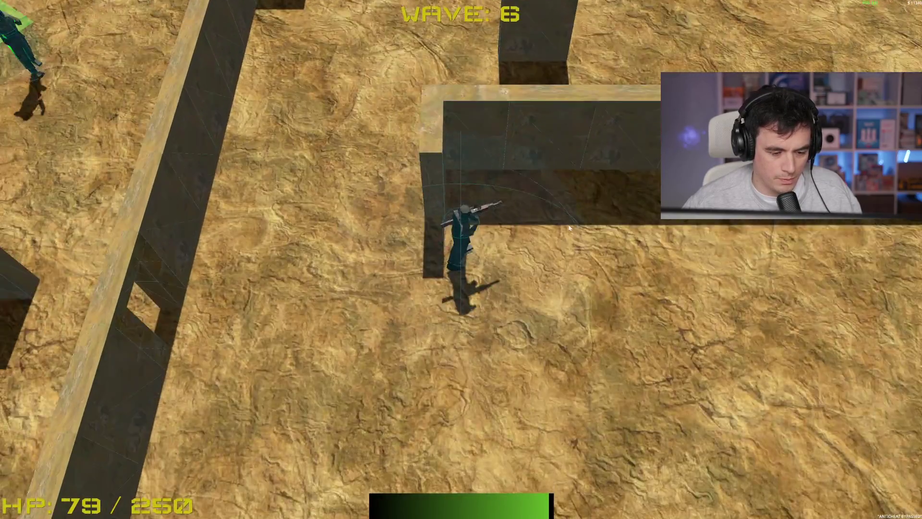
key("w")
Sweep fire across the enemies to the right, then pick the Rapid FireTrigger upgrade.
key("s")
key("d")
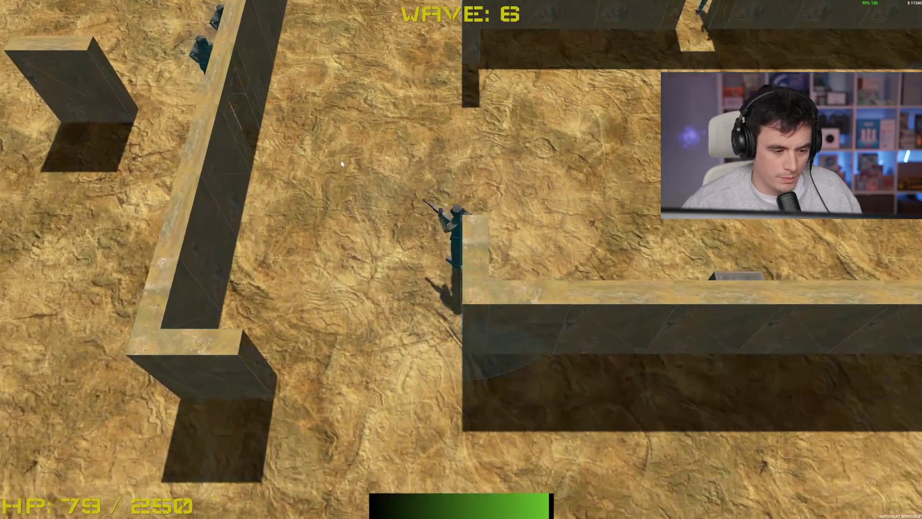
left_click(601, 28)
key("s")
mouse_move(601, 28)
left_mouse_down()
mouse_move(548, 21)
mouse_move(749, 29)
mouse_move(757, 52)
left_mouse_up()
key("w")
key("d")
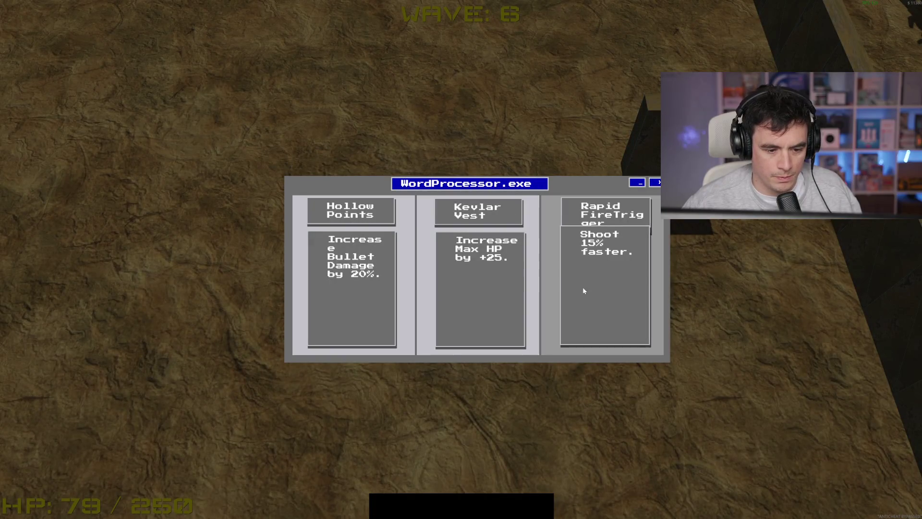
left_click(583, 291)
Resume firing, sweeping up-left and ahead while moving around the maze walls.
left_click(741, 43)
key("s")
mouse_move(741, 43)
left_mouse_down()
mouse_move(484, 32)
mouse_move(529, 72)
left_mouse_up()
key("w")
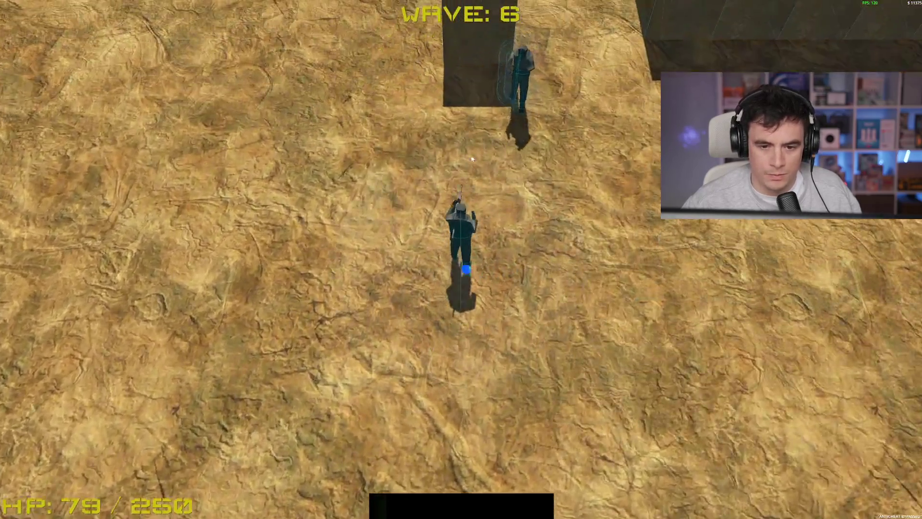
mouse_move(596, 216)
left_mouse_down()
mouse_move(817, 241)
mouse_move(792, 254)
mouse_move(651, 274)
left_mouse_up()
key("d")
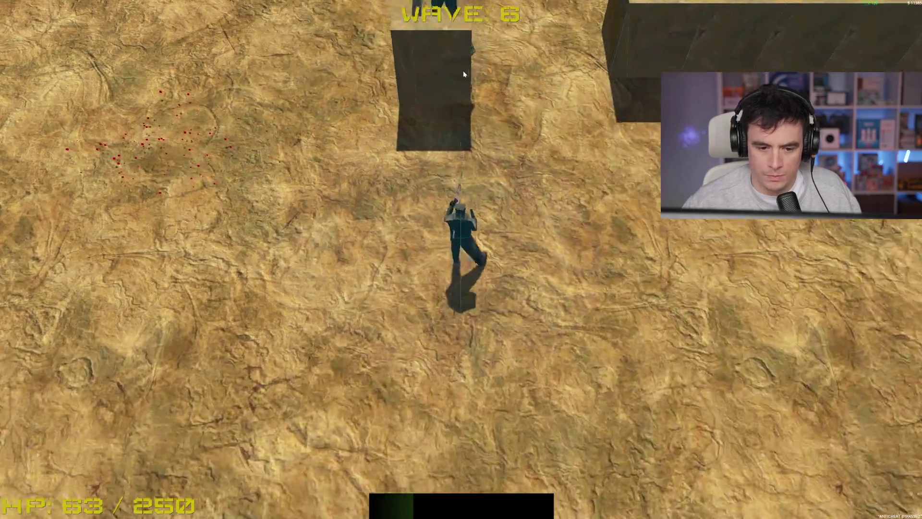
key("w")
Fire at enemies to the left and upper right, finishing off the upper-right enemy.
mouse_move(463, 70)
left_mouse_down()
mouse_move(336, 144)
mouse_move(365, 120)
left_mouse_up()
key("s")
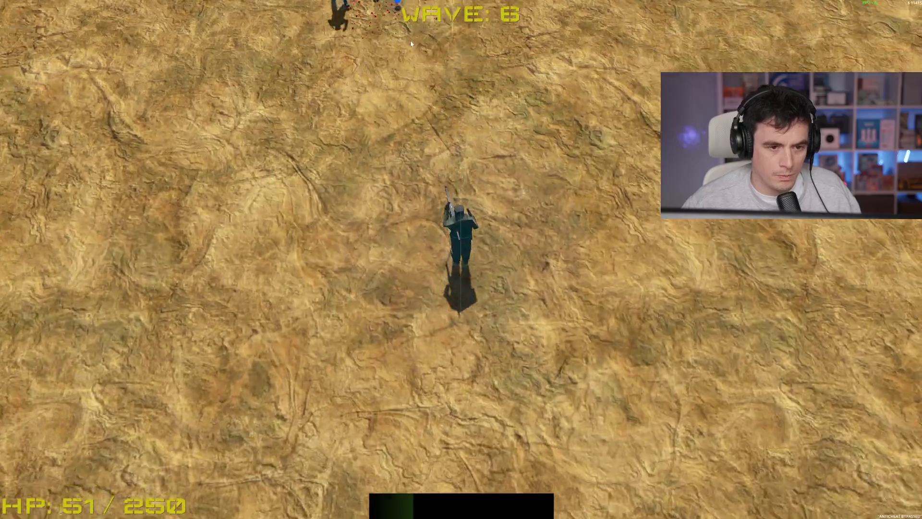
mouse_move(411, 44)
left_mouse_down()
mouse_move(599, 32)
mouse_move(736, 45)
left_mouse_up()
key("w")
key("a")
left_click_drag(643, 43, 652, 35)
key("w")
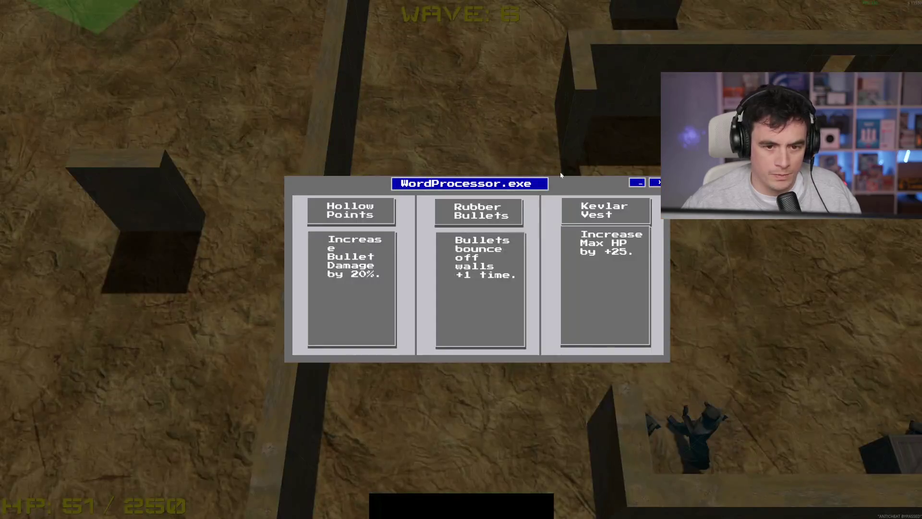
Pick the Rubber Bullets upgrade and keep fighting past the walls until GAME OVER.
left_click(475, 282)
key("w")
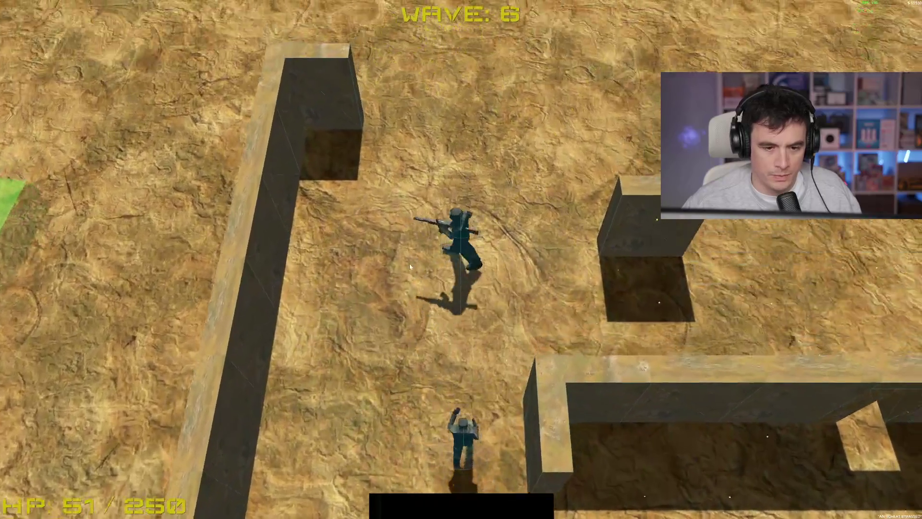
key("s")
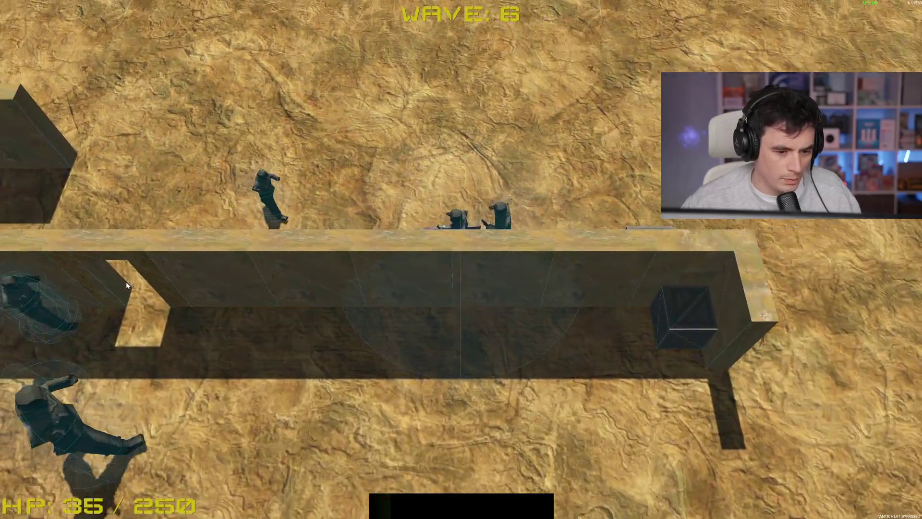
key("s")
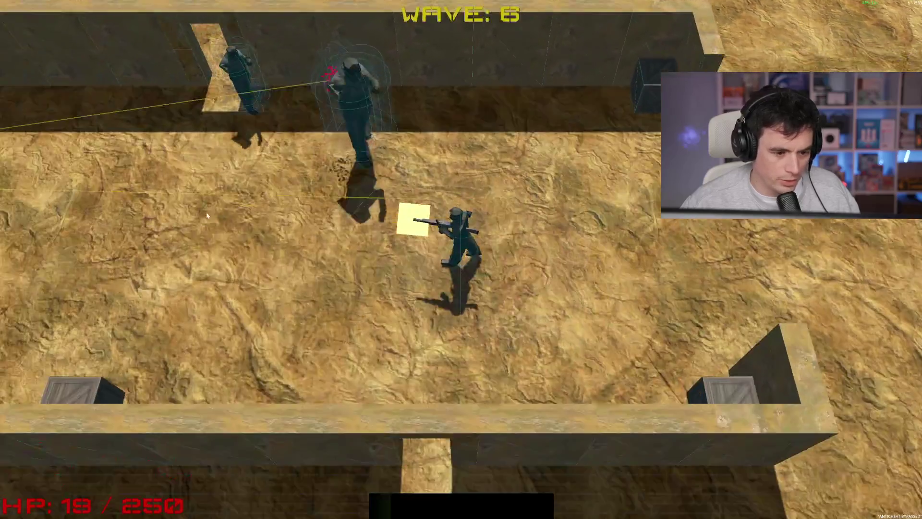
key("w")
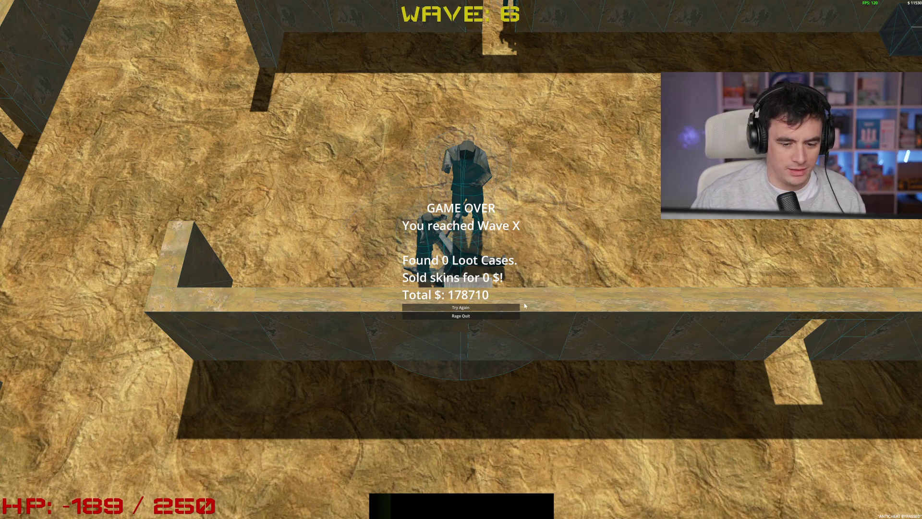
Rage Quit to the main menu, check Options, reset saved money to $0, and close the game.
left_click(489, 316)
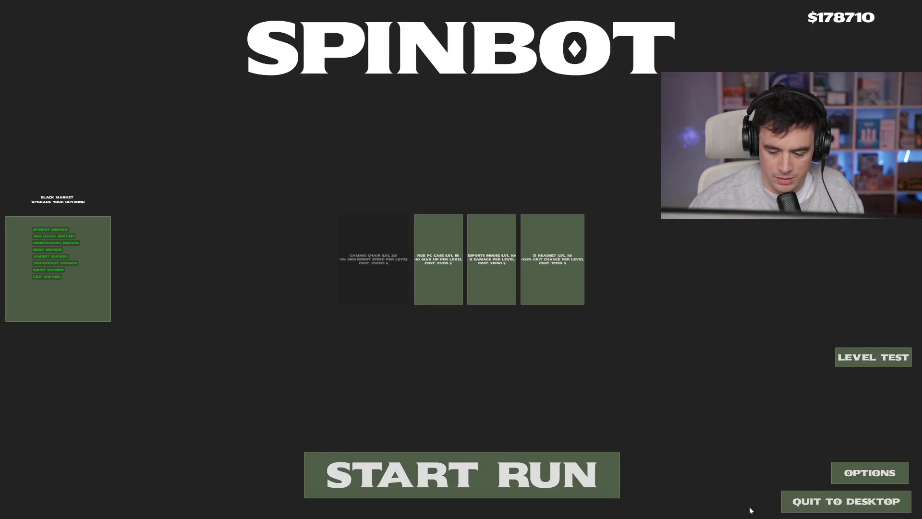
left_click(860, 473)
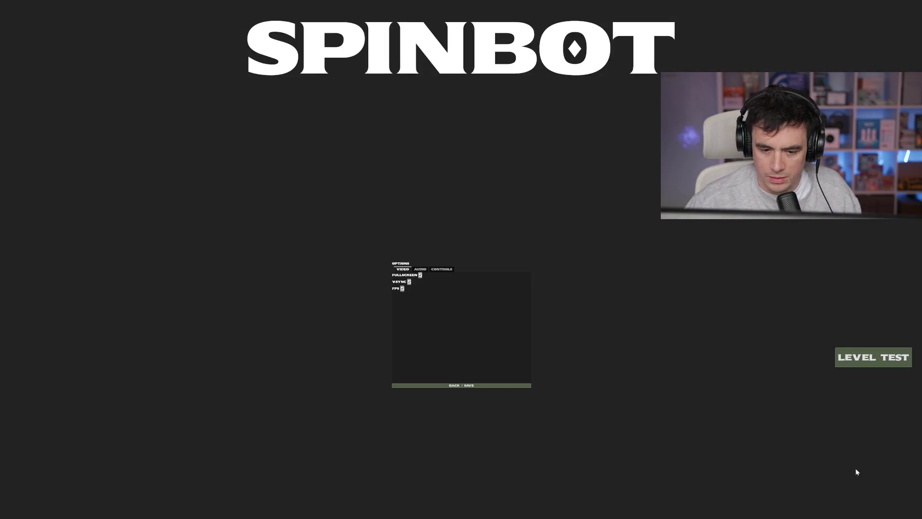
left_click(466, 385)
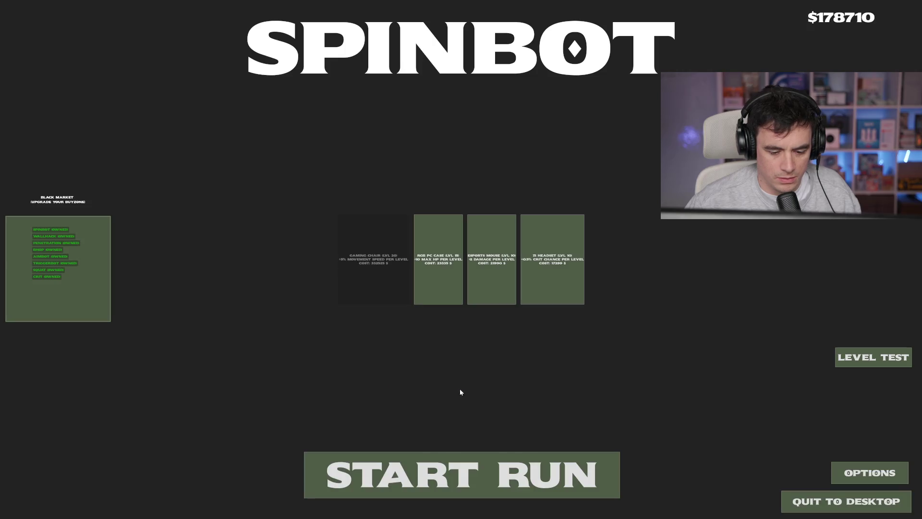
left_click(836, 503)
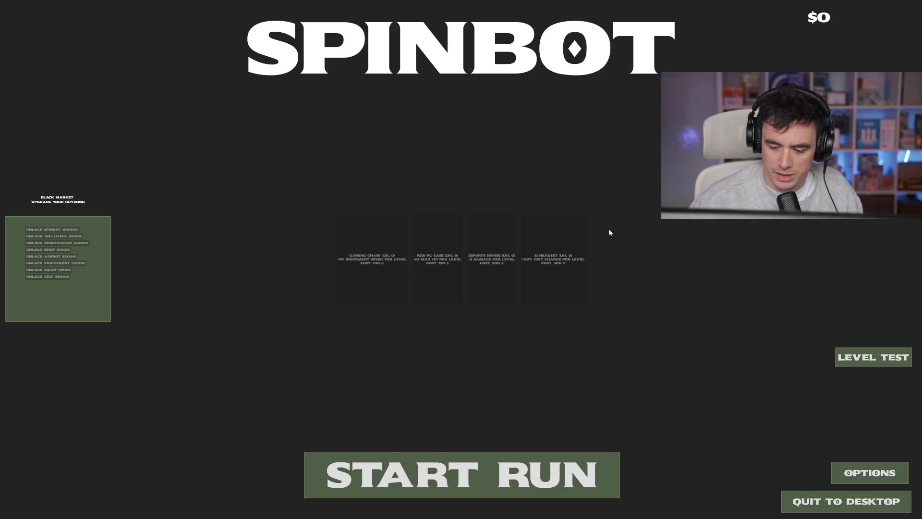
left_click(801, 505)
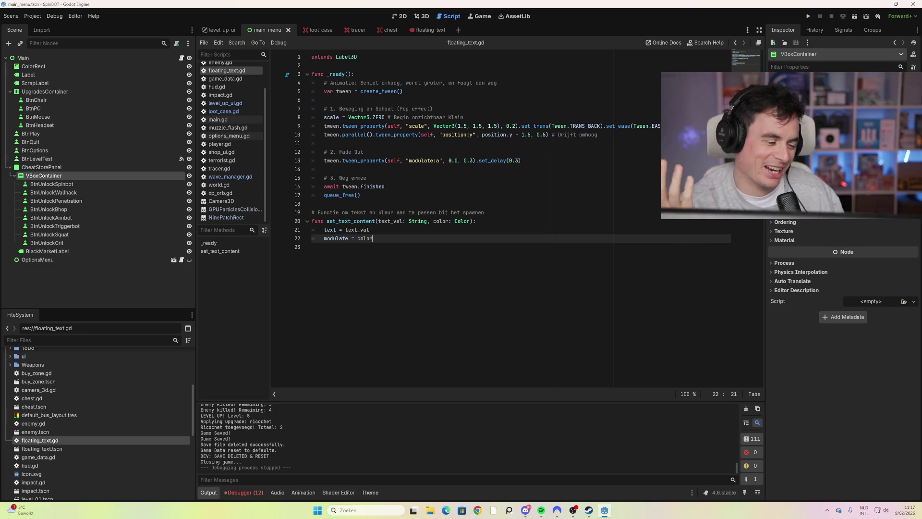
Review the Fade Out and queue_free() lines, select Main to show og_theme.tres, and switch to 3D.
left_click(364, 152)
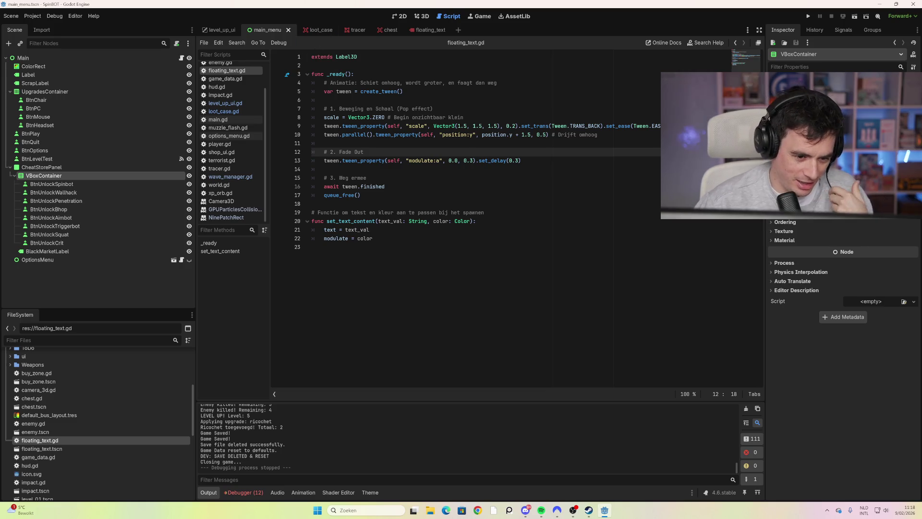
left_click(361, 195)
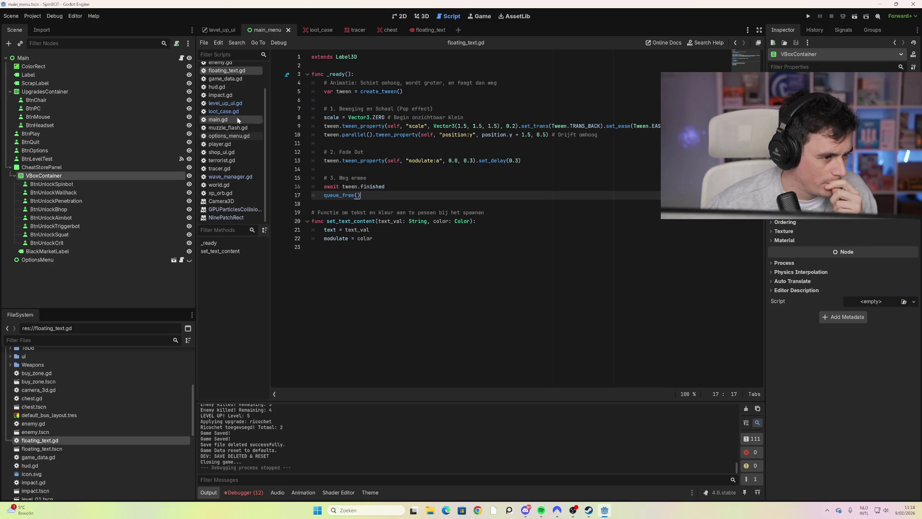
left_click(153, 59)
left_click(420, 16)
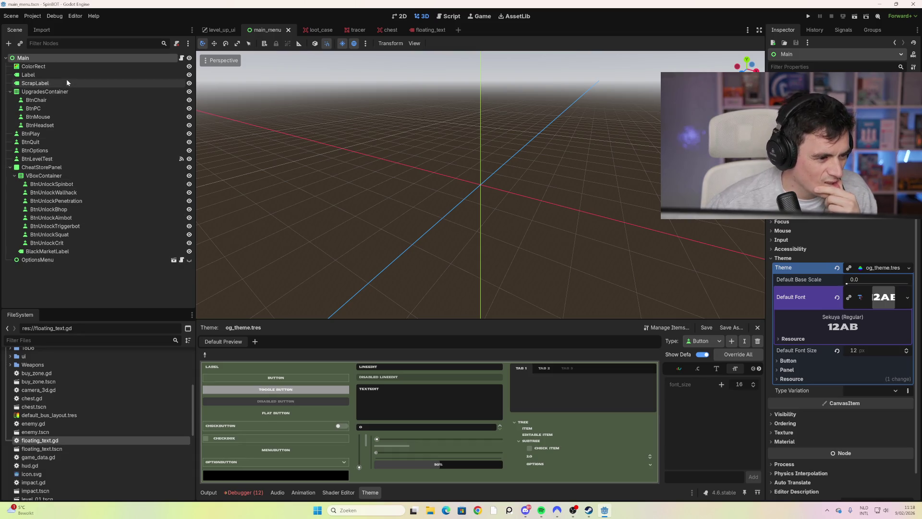
Select the SPINBOT title Label in 2D, expand its Fonts overrides (306 px), and open the font choices.
left_click(403, 16)
scroll(550, 240, "down", 4)
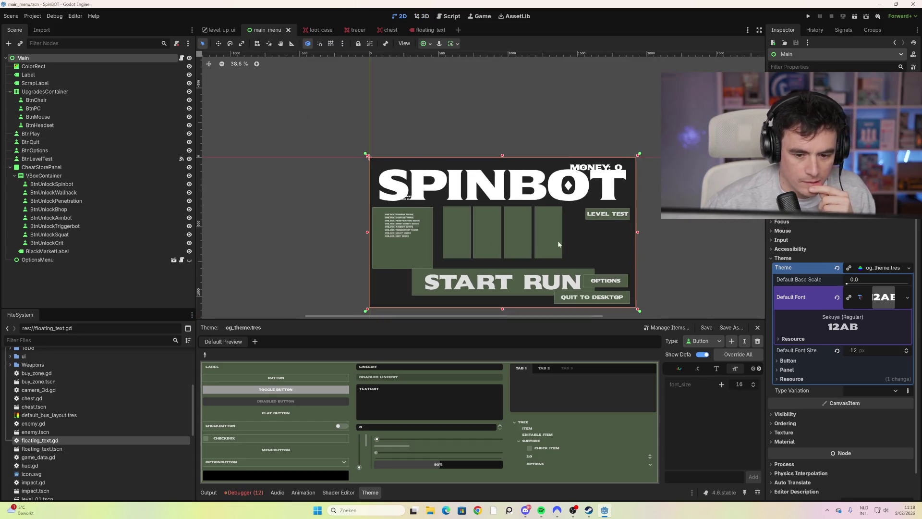
scroll(460, 196, "up", 3)
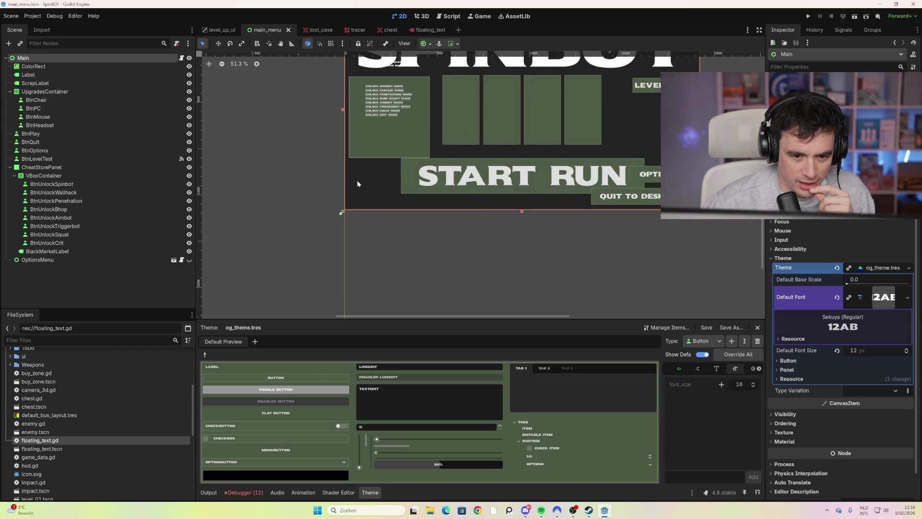
left_click(417, 91)
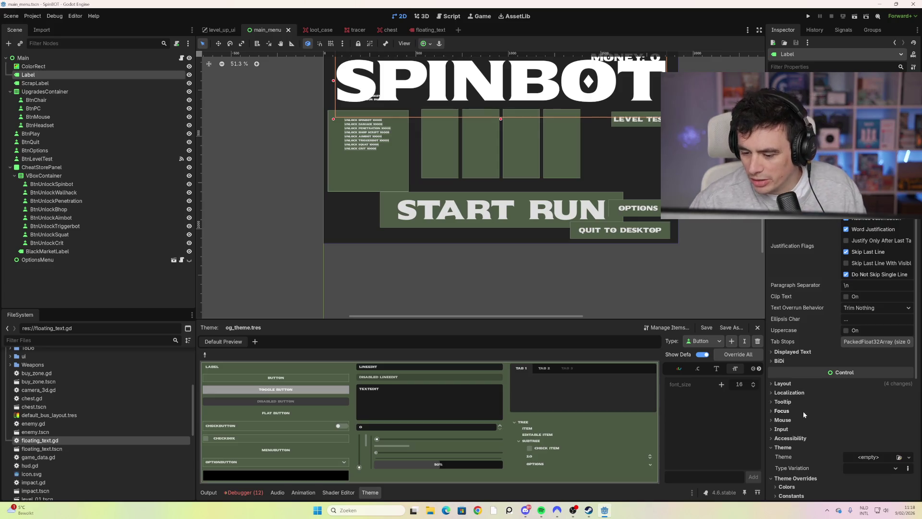
scroll(802, 412, "down", 2)
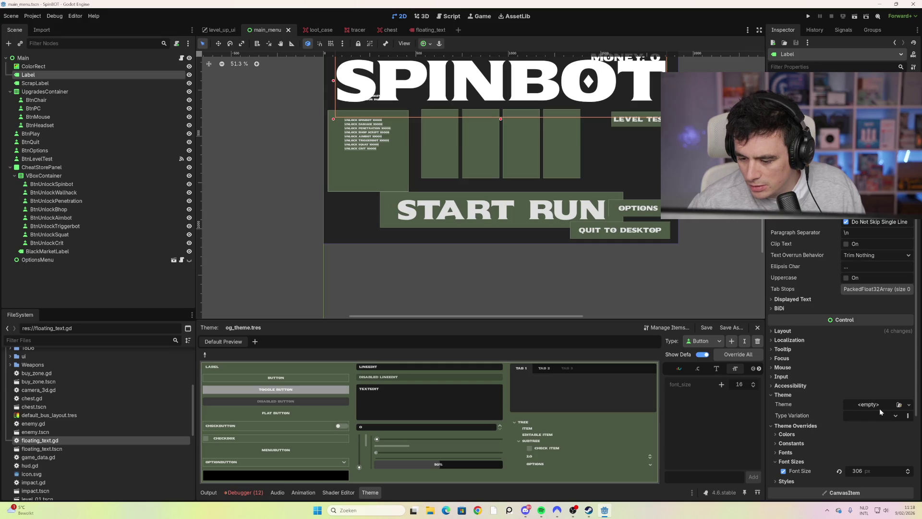
scroll(802, 445, "down", 2)
left_click(798, 400)
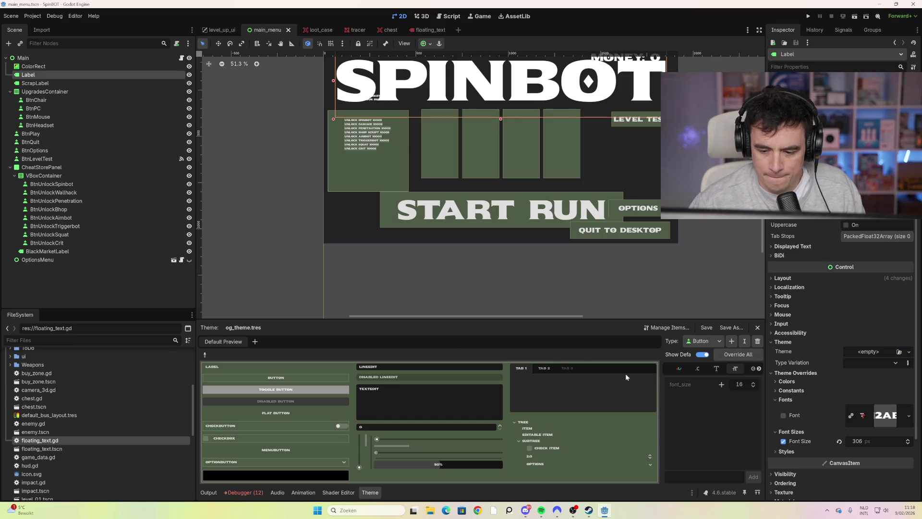
left_click(909, 416)
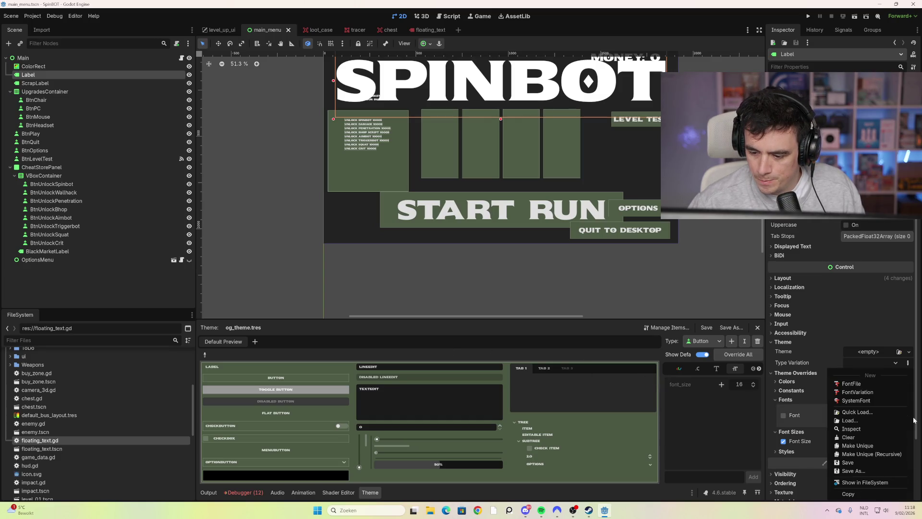
Apply the PressStart2P pixel font to the SPINBOT title, then undo back to the bold font.
left_click(884, 413)
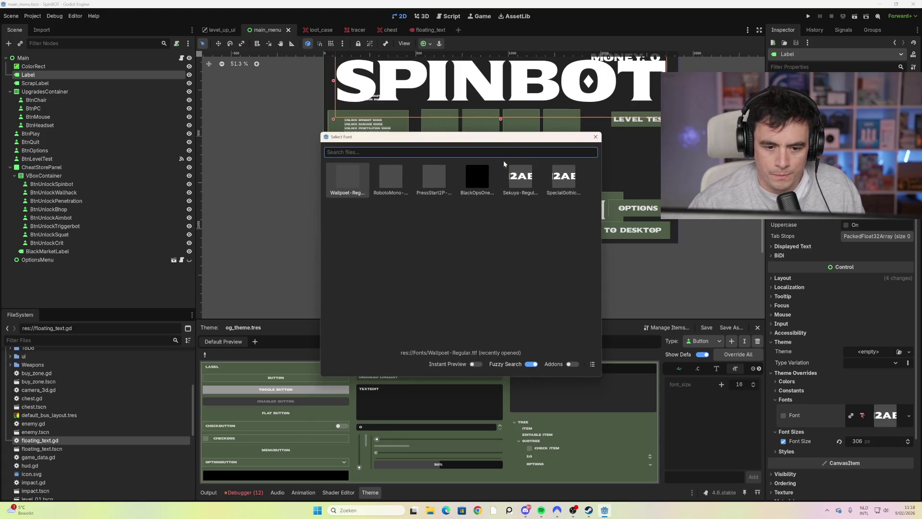
double_click(439, 181)
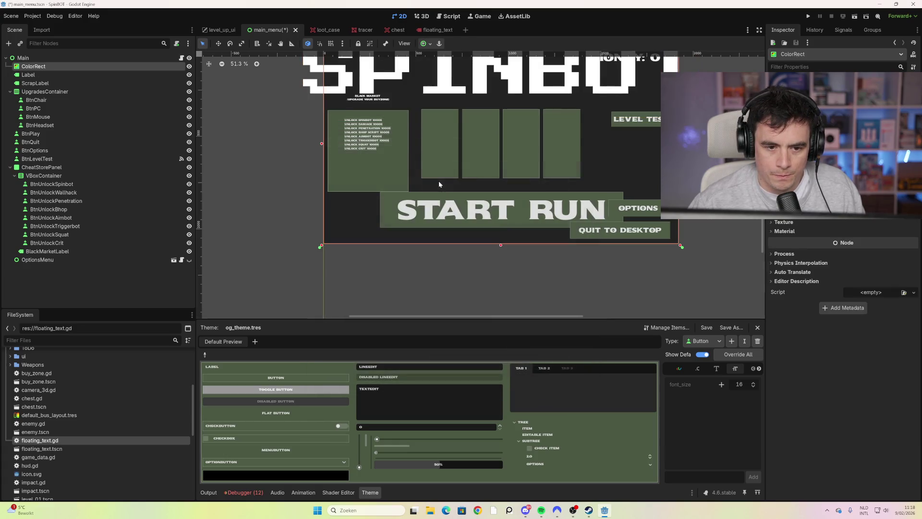
scroll(485, 209, "down", 4)
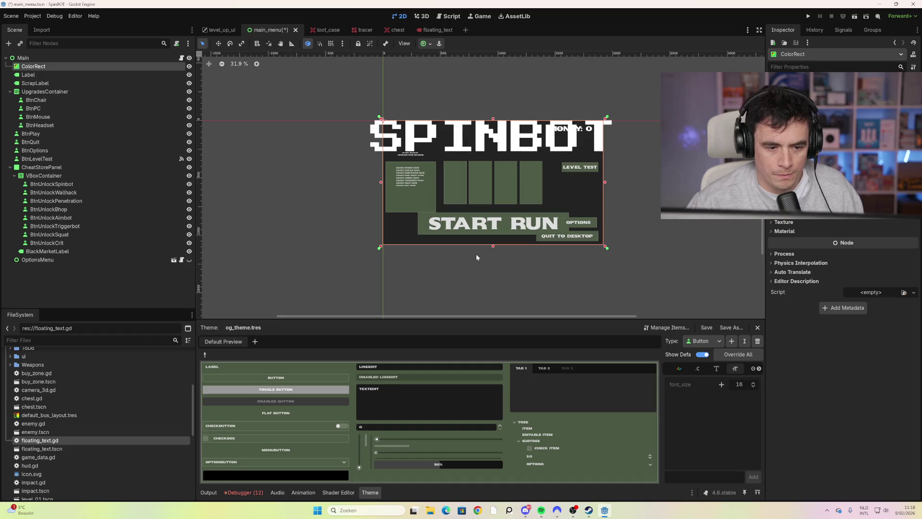
key("ctrl+z")
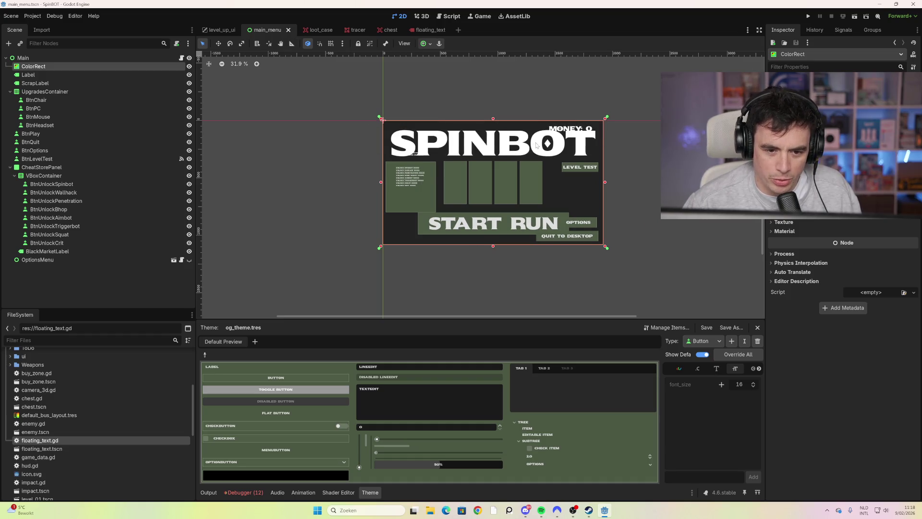
Reselect the title Label and open its font resource options, cancelling a Load… attempt.
left_click(507, 152)
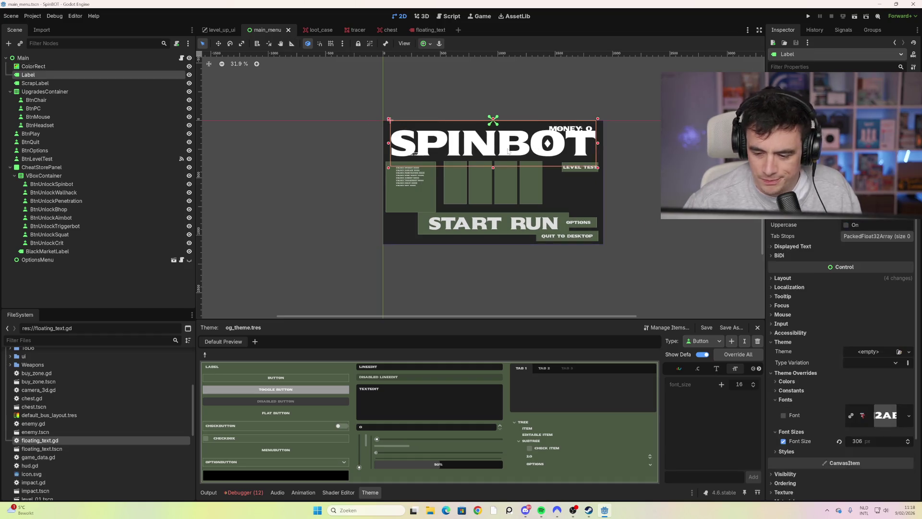
left_click(912, 419)
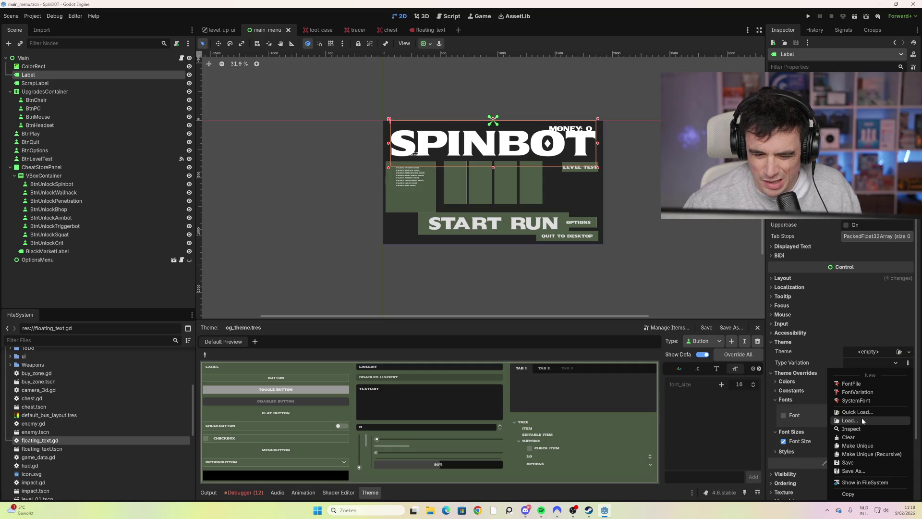
left_click(862, 421)
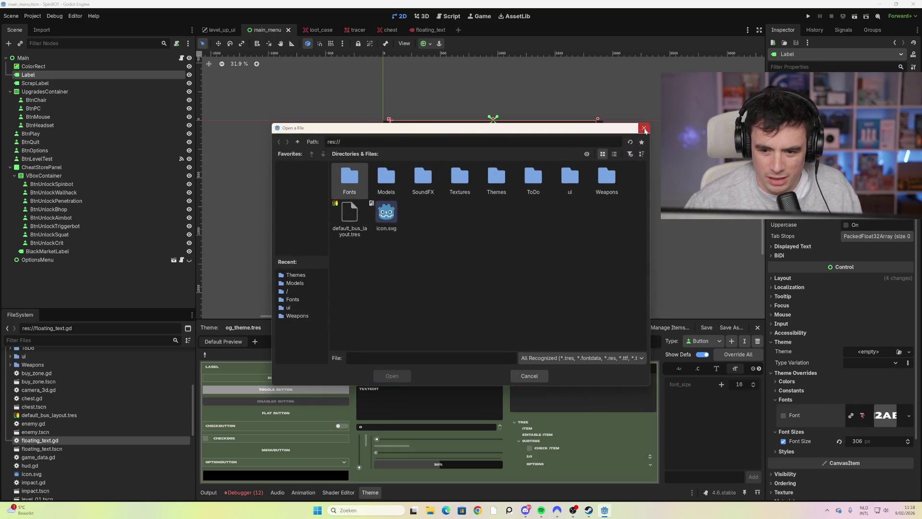
left_click(644, 128)
left_click(909, 416)
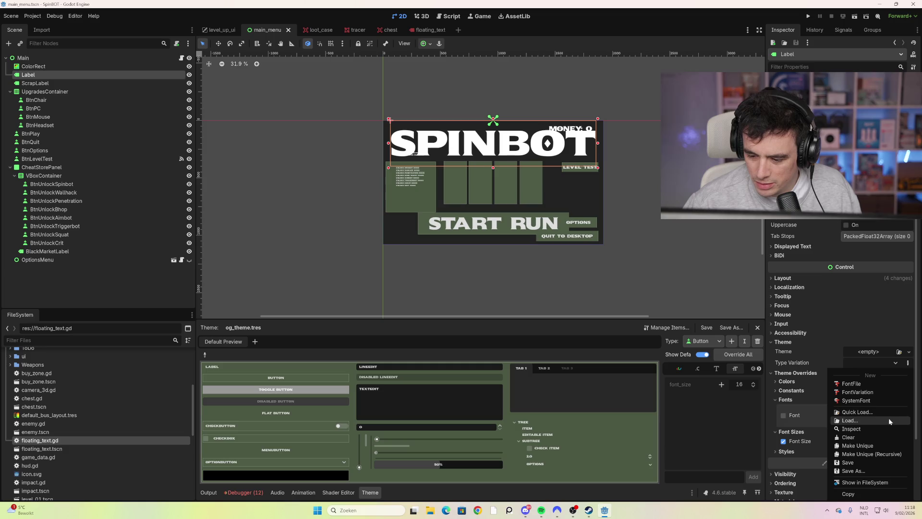
Close the font resource dropdown, leaving the title's bold font at 306 px.
left_click(625, 289)
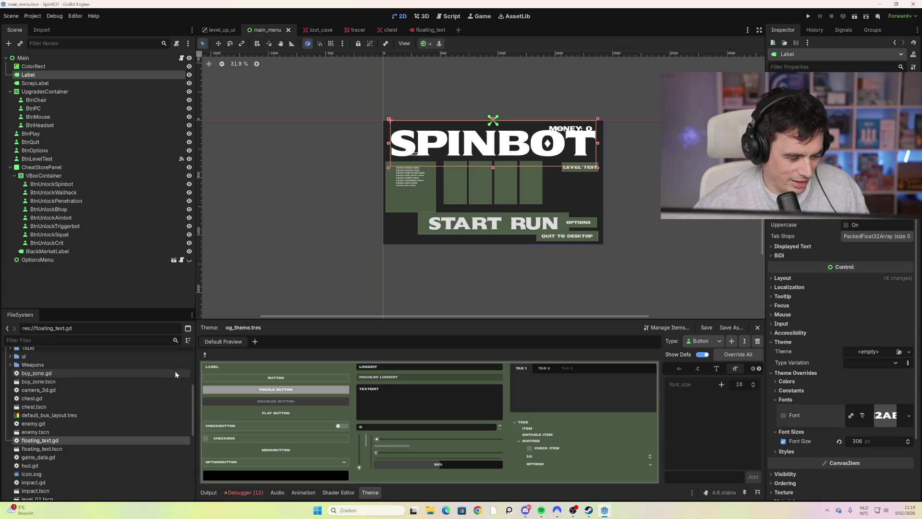
scroll(125, 406, "down", 2)
Expand Models, open ak47.blend's import preview, rotate the rifle to inspect it, and close it.
scroll(125, 405, "down", 10)
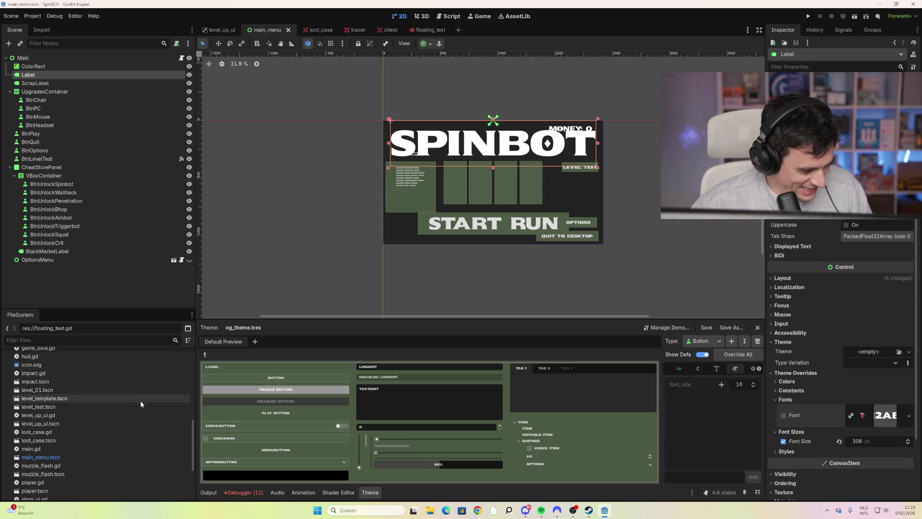
scroll(122, 425, "up", 10)
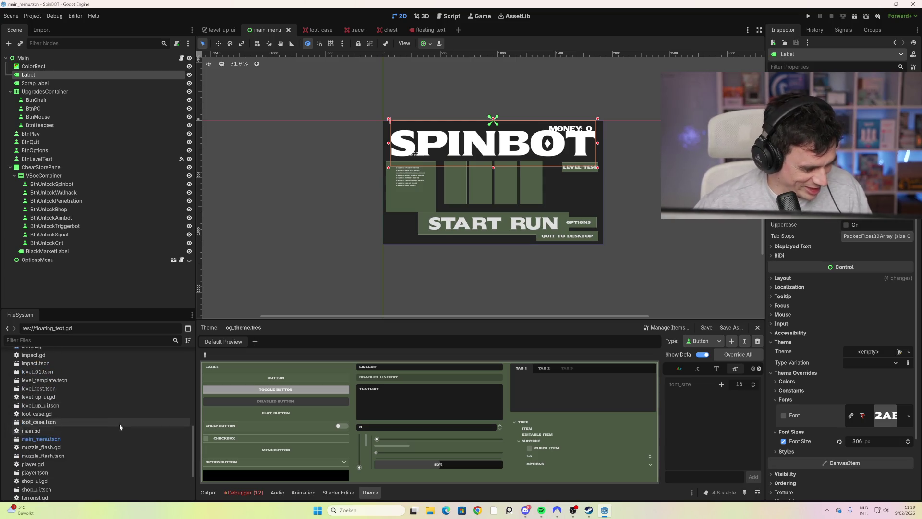
scroll(112, 422, "up", 4)
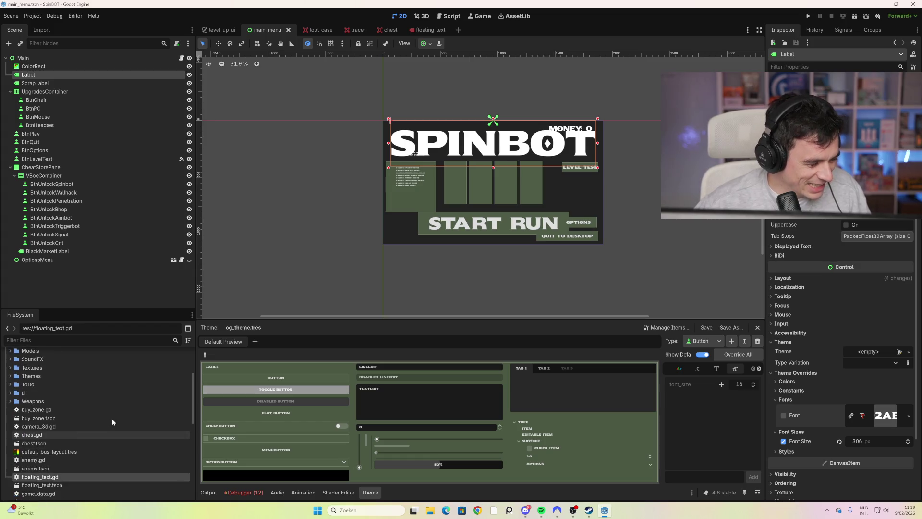
left_click(11, 388)
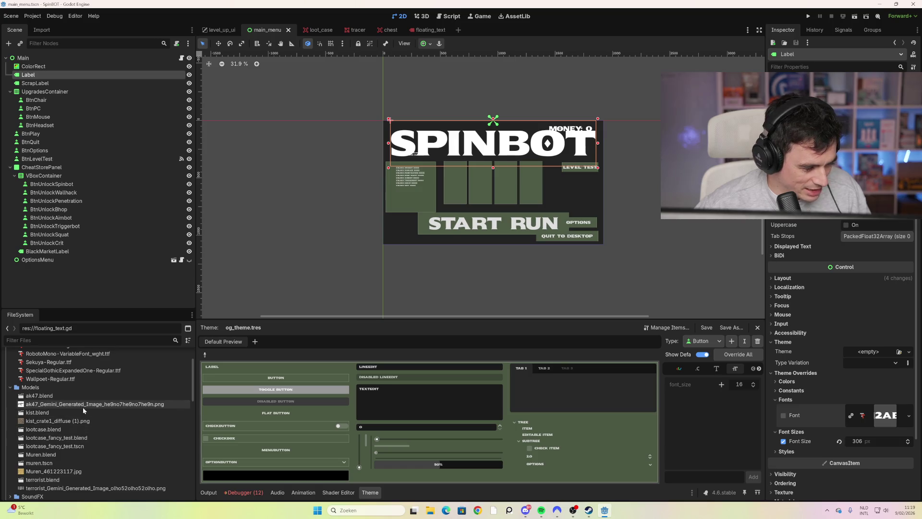
double_click(52, 398)
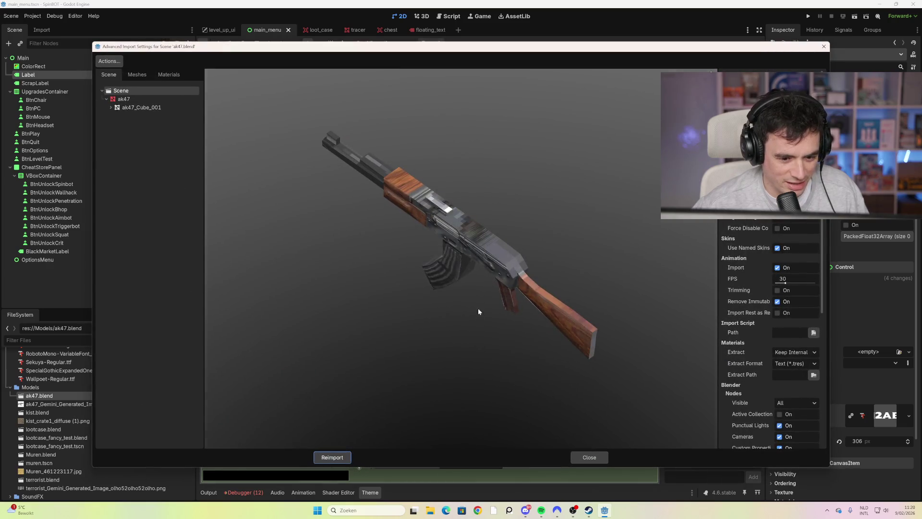
mouse_move(478, 307)
left_mouse_down()
mouse_move(520, 259)
mouse_move(473, 272)
mouse_move(498, 266)
left_mouse_up()
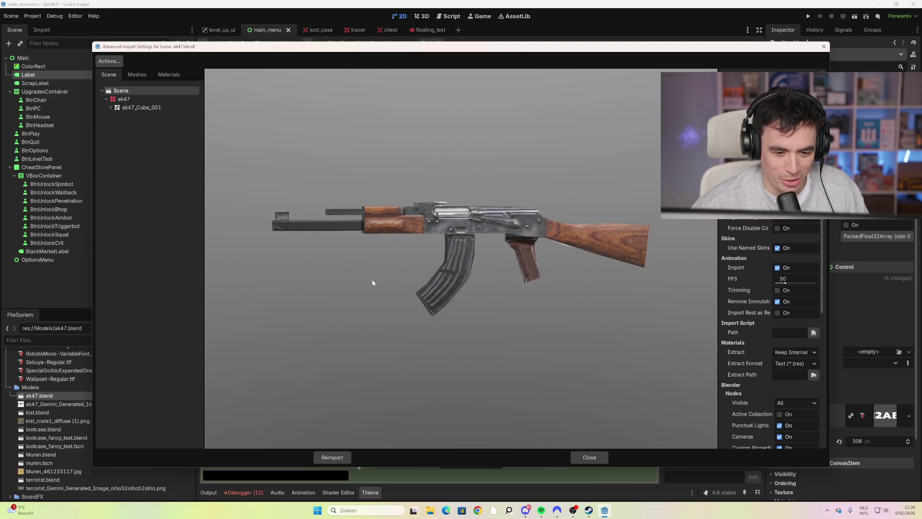
left_click_drag(459, 286, 461, 288)
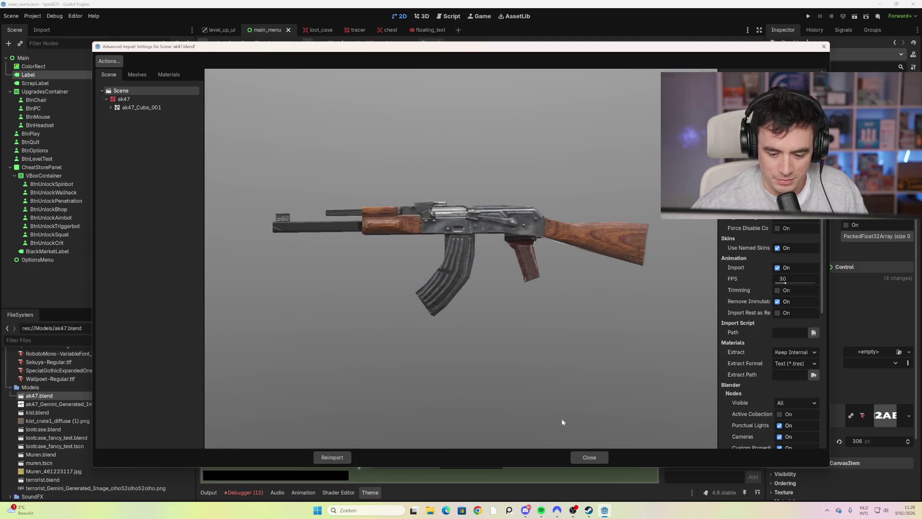
left_click(588, 457)
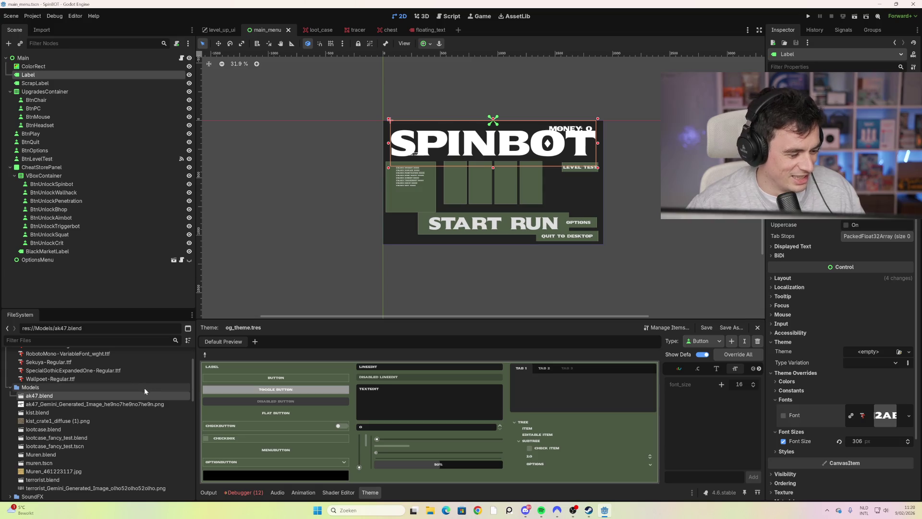
left_click(129, 406)
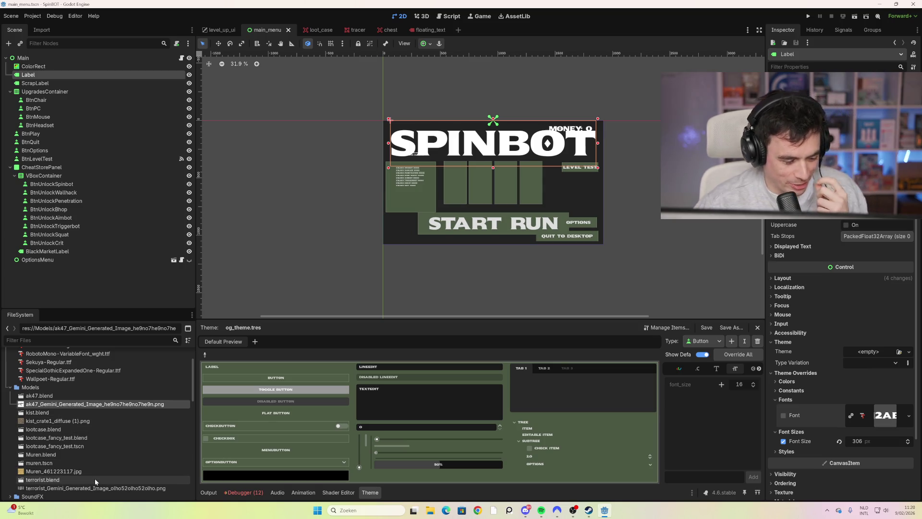
scroll(107, 479, "down", 2)
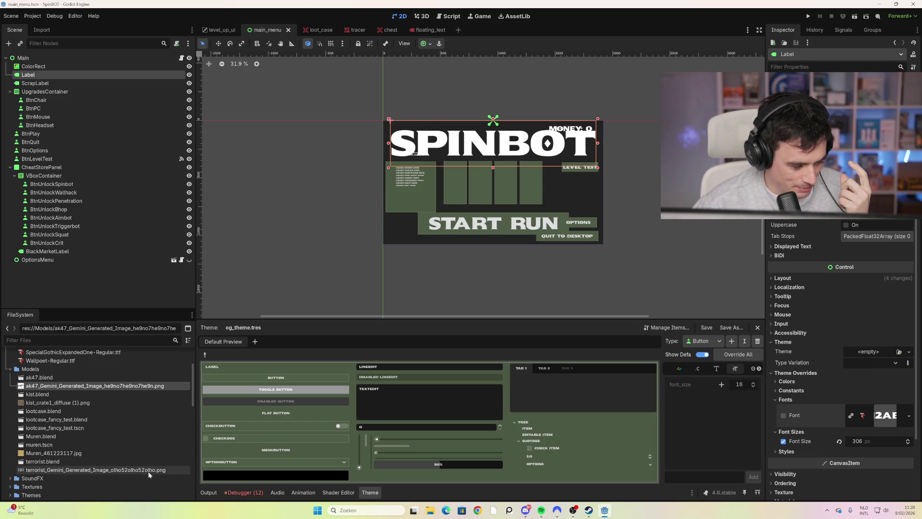
double_click(76, 463)
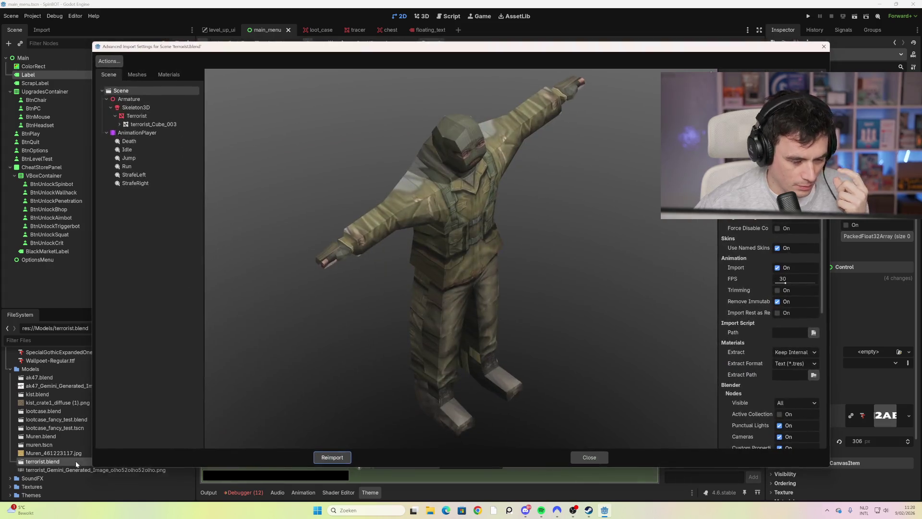
scroll(471, 293, "down", 2)
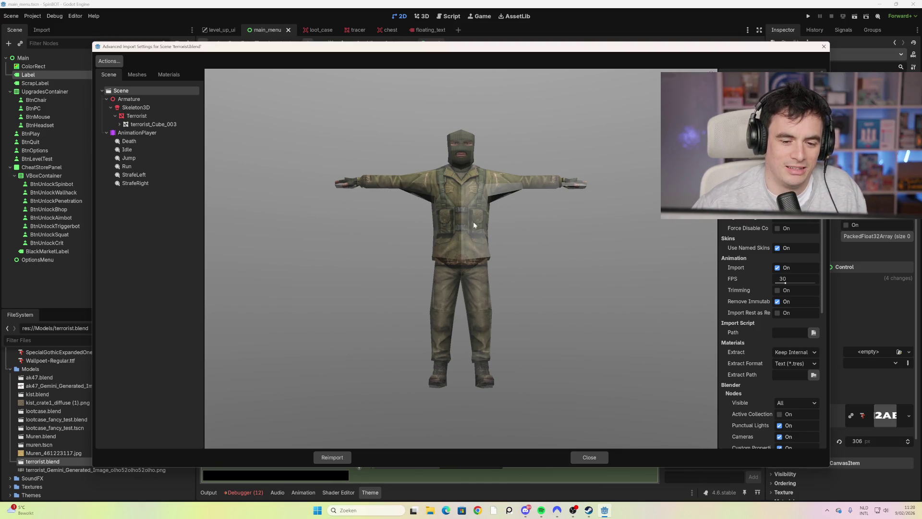
scroll(446, 224, "up", 3)
scroll(437, 227, "down", 3)
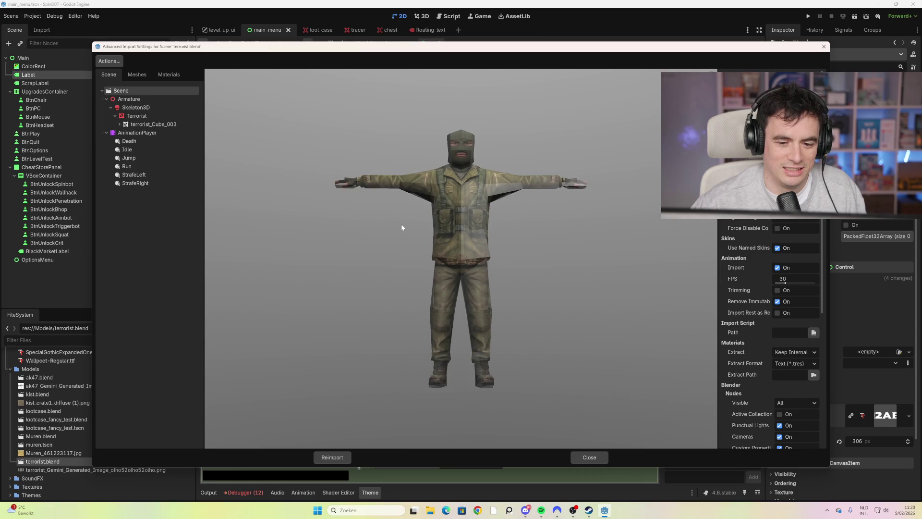
mouse_move(381, 232)
left_mouse_down()
mouse_move(470, 232)
mouse_move(454, 212)
mouse_move(490, 223)
mouse_move(487, 240)
mouse_move(477, 224)
mouse_move(453, 220)
mouse_move(454, 195)
left_mouse_up()
scroll(457, 226, "up", 3)
mouse_move(459, 254)
left_mouse_down()
mouse_move(466, 266)
mouse_move(480, 243)
mouse_move(451, 246)
mouse_move(441, 232)
mouse_move(451, 237)
left_mouse_up()
scroll(472, 250, "down", 5)
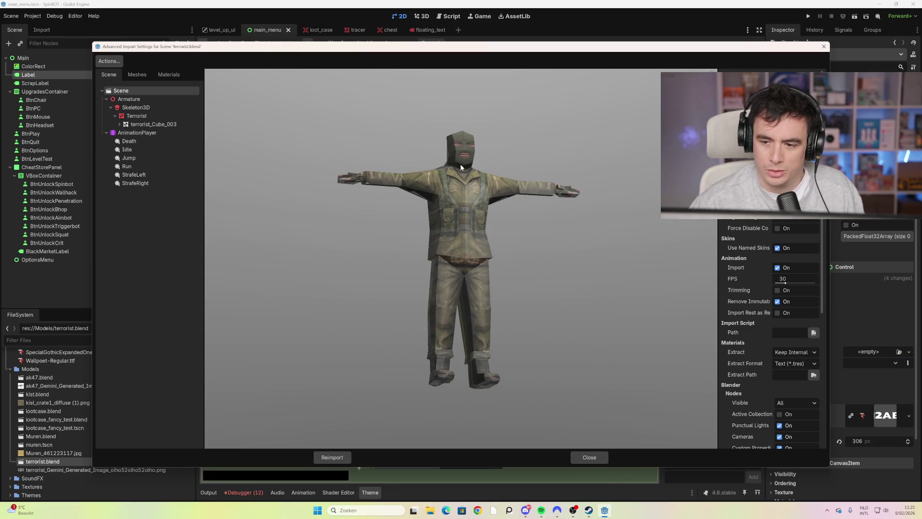
scroll(484, 211, "up", 2)
left_click_drag(483, 212, 462, 146)
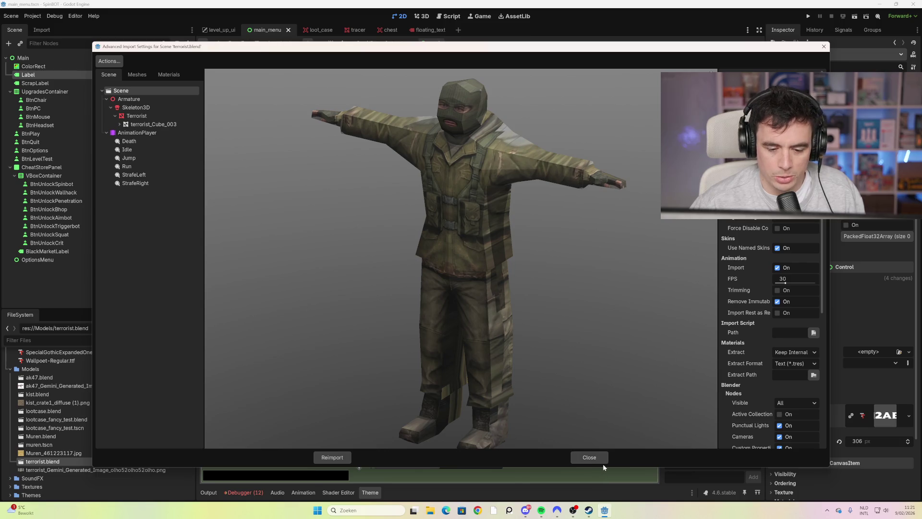
mouse_move(558, 365)
left_mouse_down()
mouse_move(526, 304)
mouse_move(508, 310)
left_mouse_up()
scroll(508, 310, "up", 2)
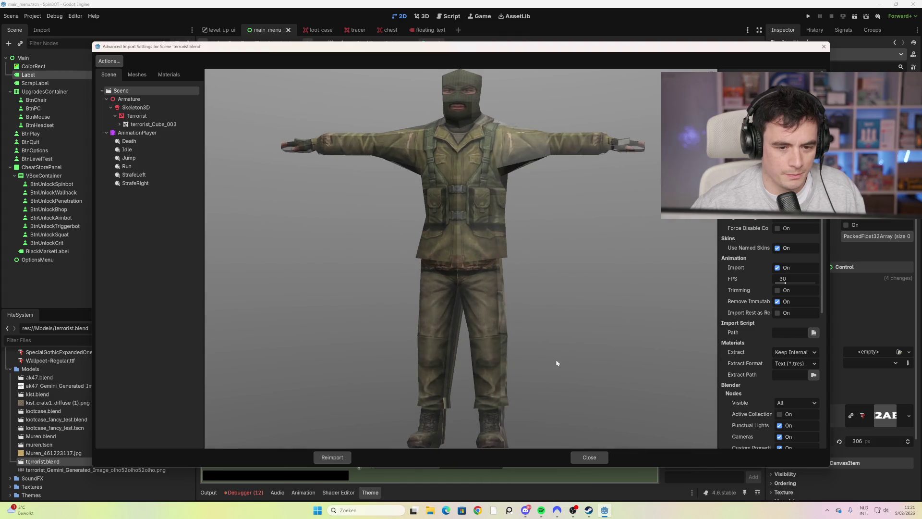
left_click(589, 457)
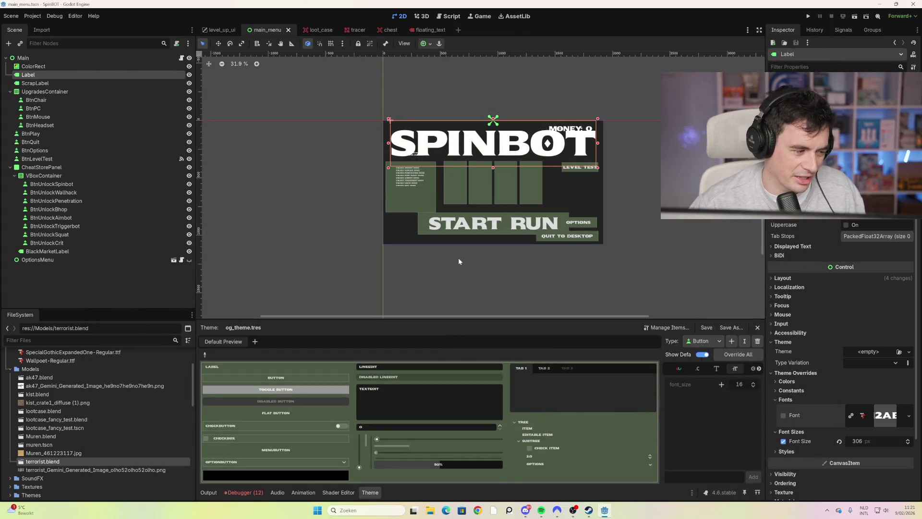
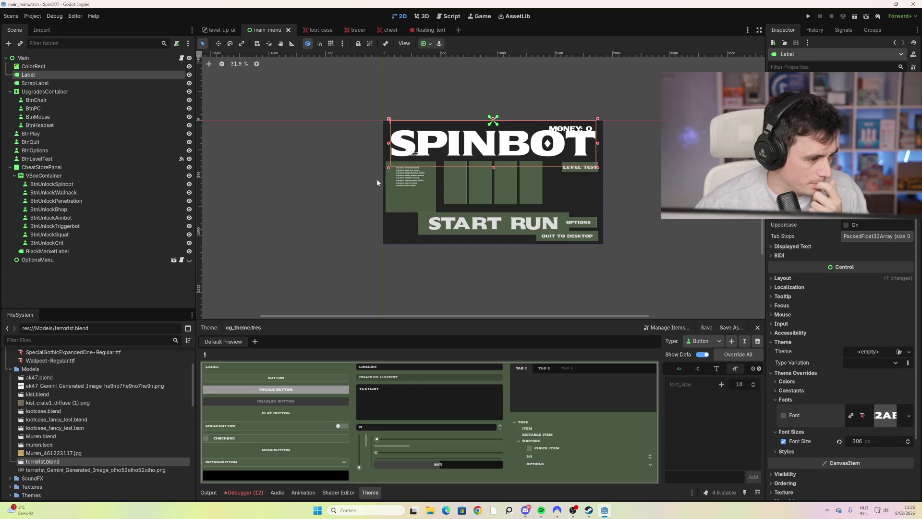
In loot_case, expand the yellow material's Transparency and Emission sections (emission energy 16), then deselect.
left_click(322, 33)
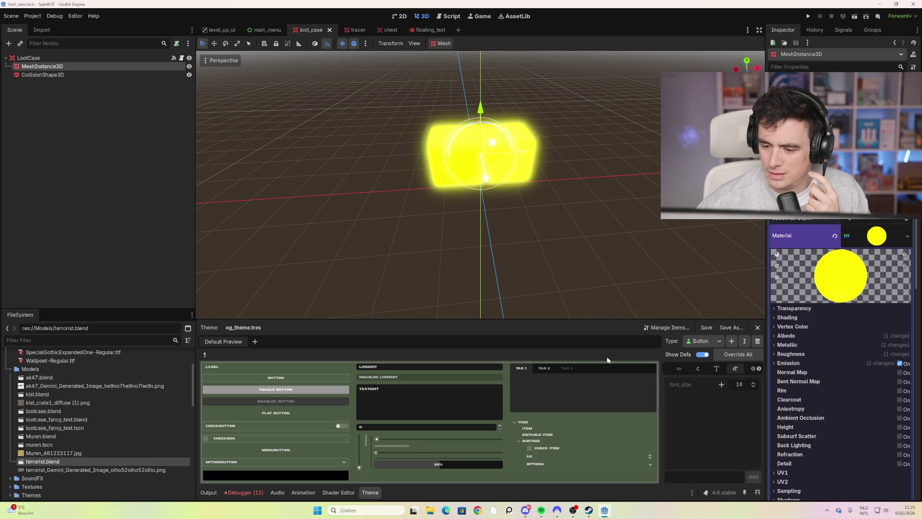
left_click(798, 308)
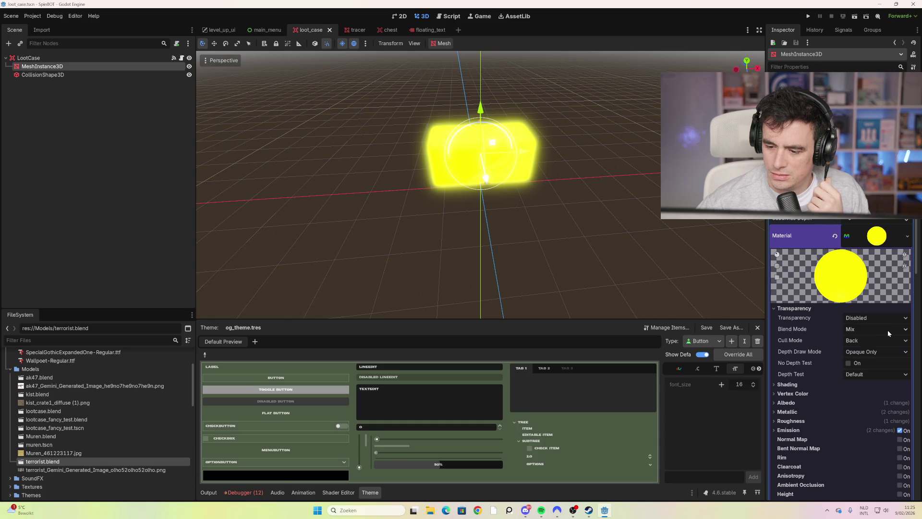
scroll(878, 337, "down", 1)
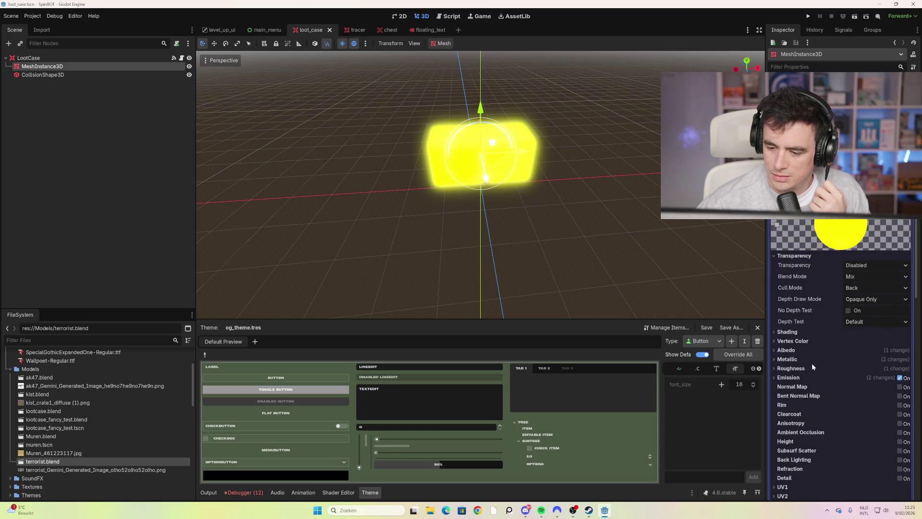
left_click(828, 378)
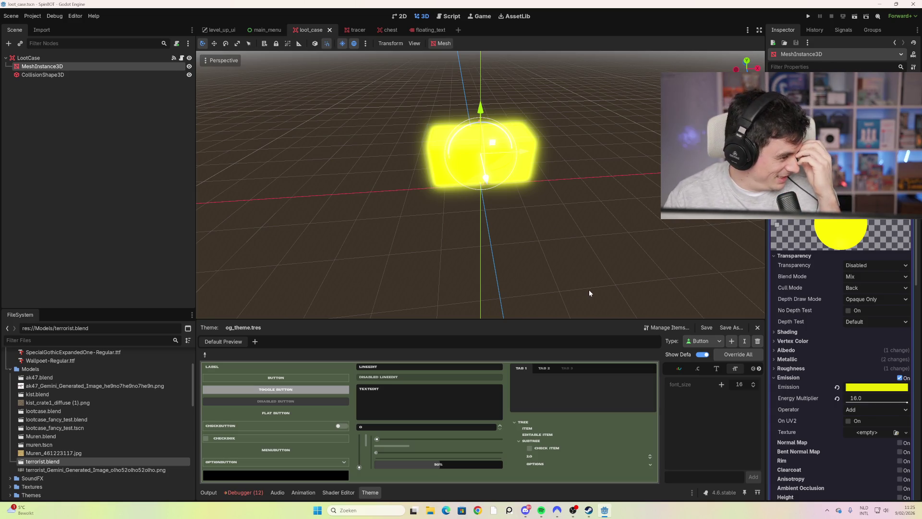
left_click(541, 246)
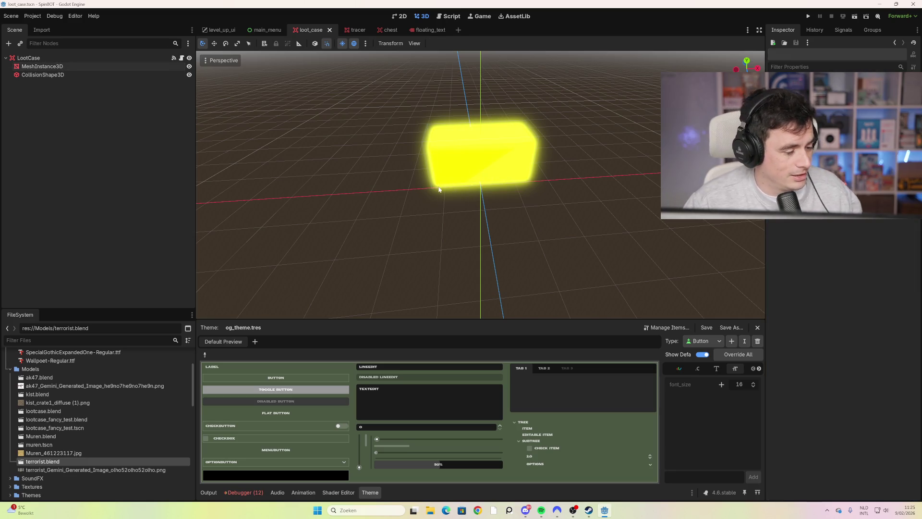
Expand the Themes, Textures and SoundFX folders in the FileSystem dock, then view the chest scene.
scroll(144, 434, "down", 3)
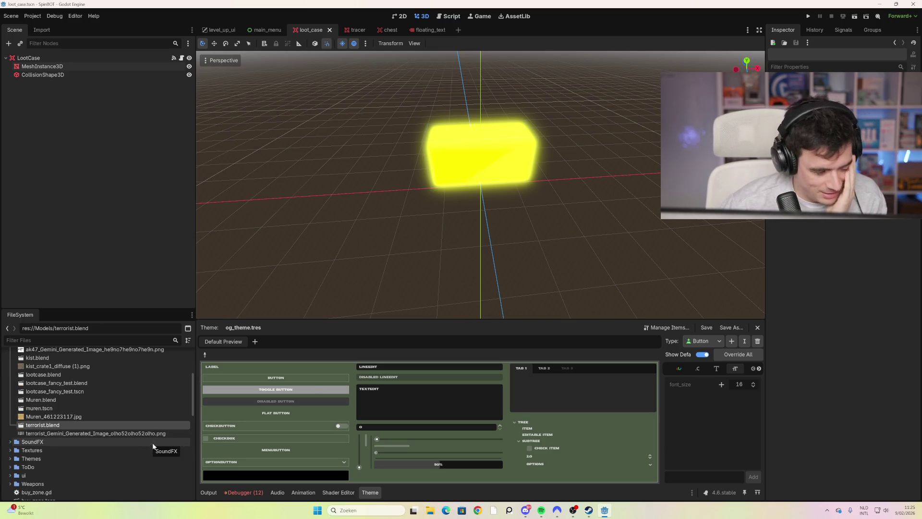
scroll(131, 417, "down", 2)
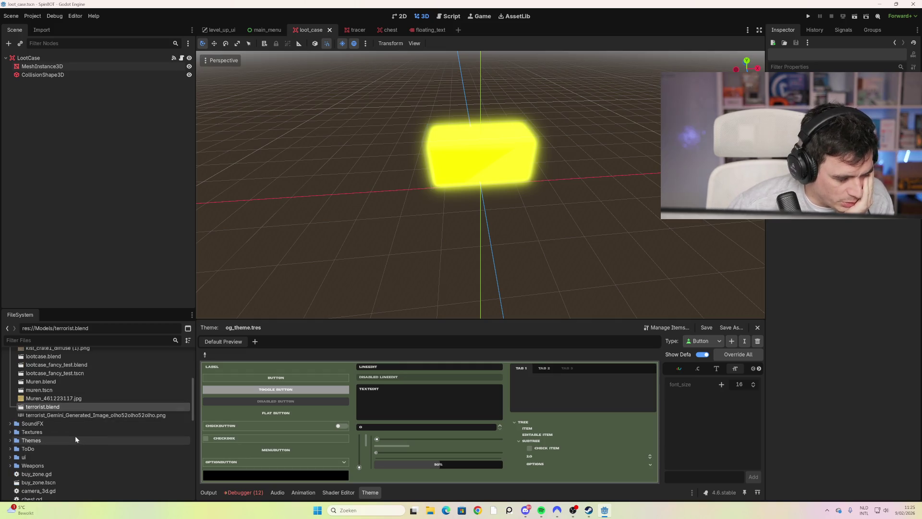
left_click(10, 441)
left_click(11, 432)
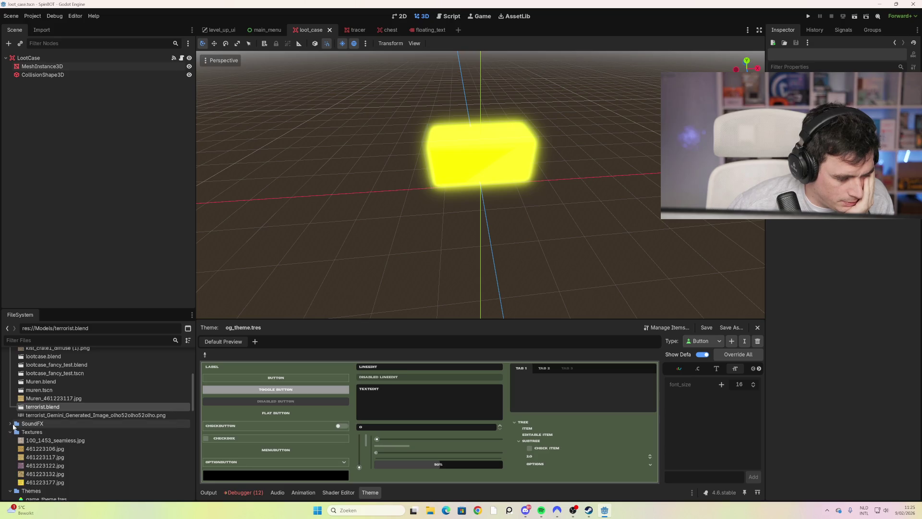
left_click(14, 426)
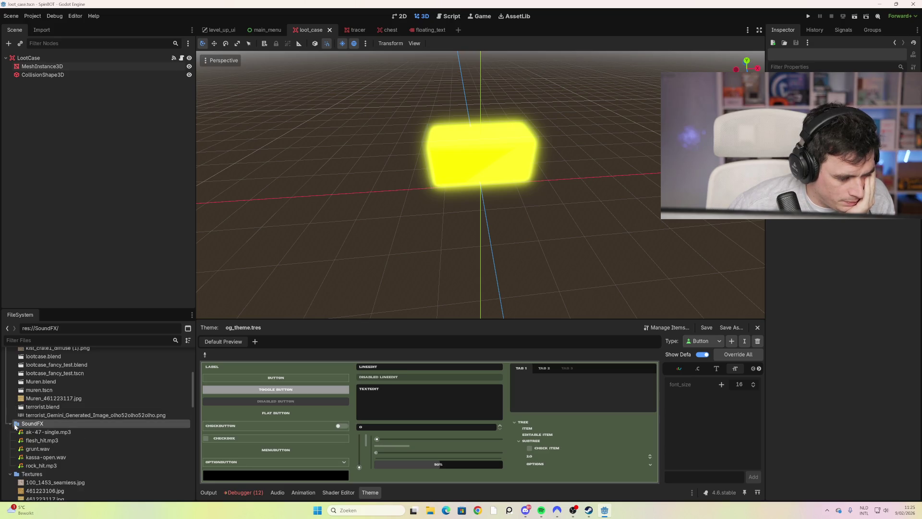
scroll(70, 452, "up", 5)
scroll(71, 454, "up", 2)
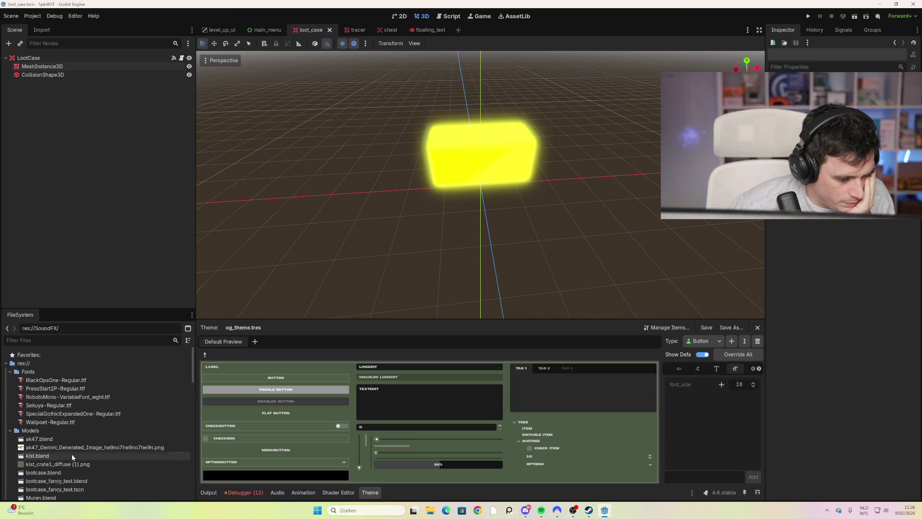
left_click(384, 30)
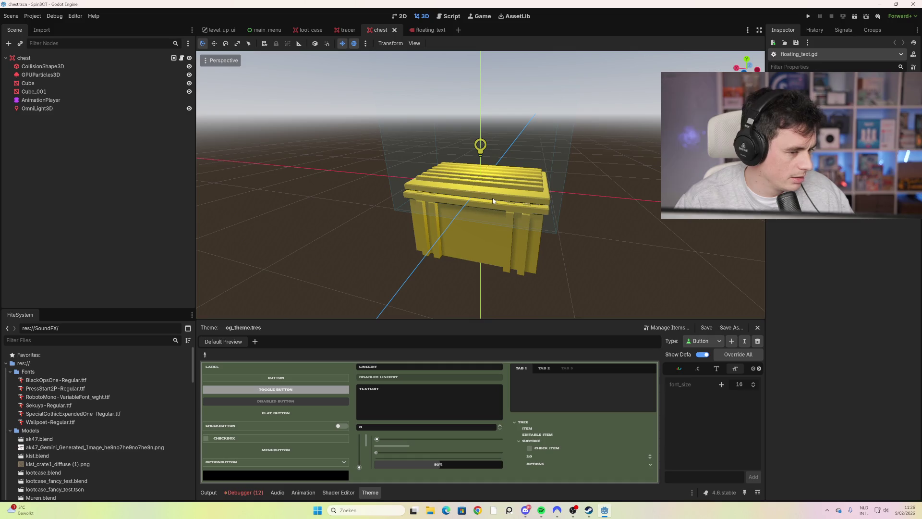
Run the project with F5 to launch the SPINBOT main menu.
key("F5")
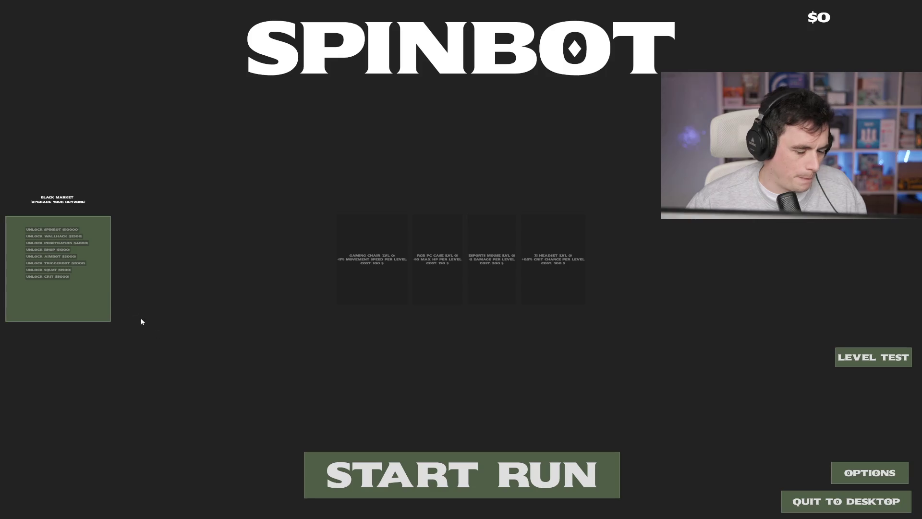
Start a new run, collect the loot crate, and shoot the first enemies in the maze.
left_click(532, 483)
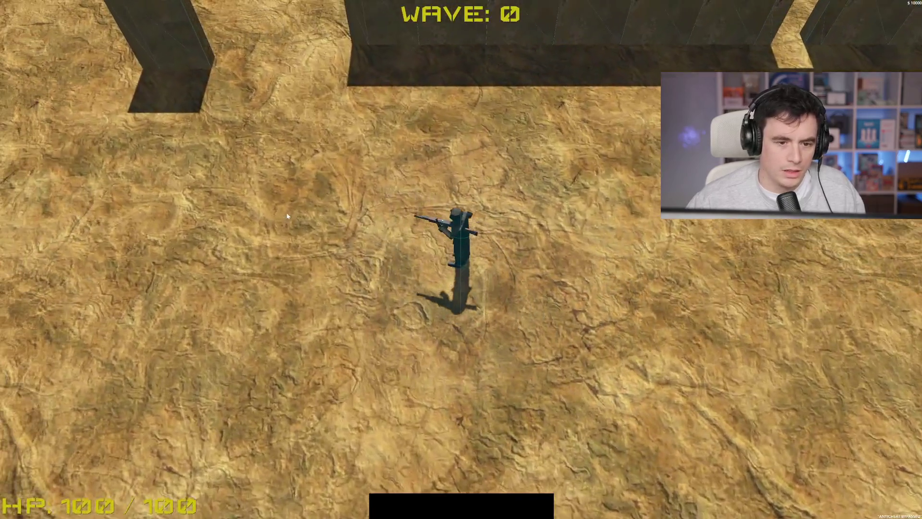
key("w")
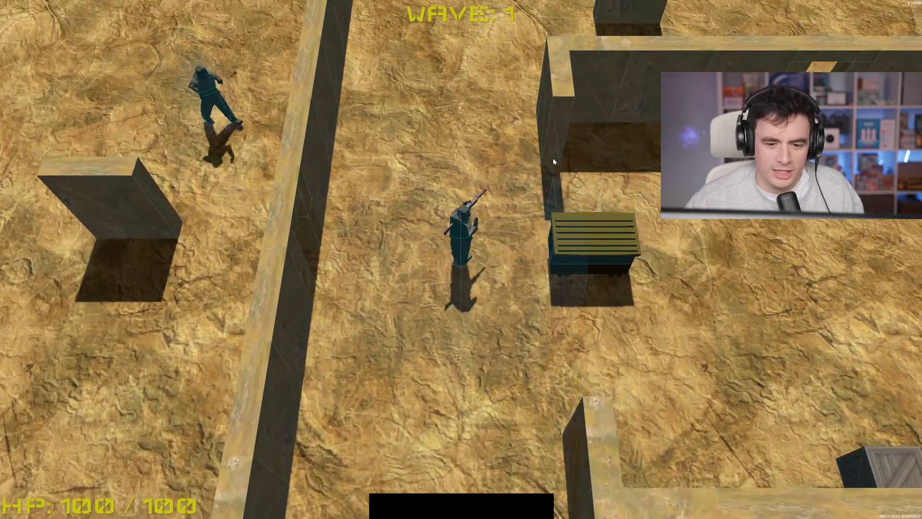
key("d")
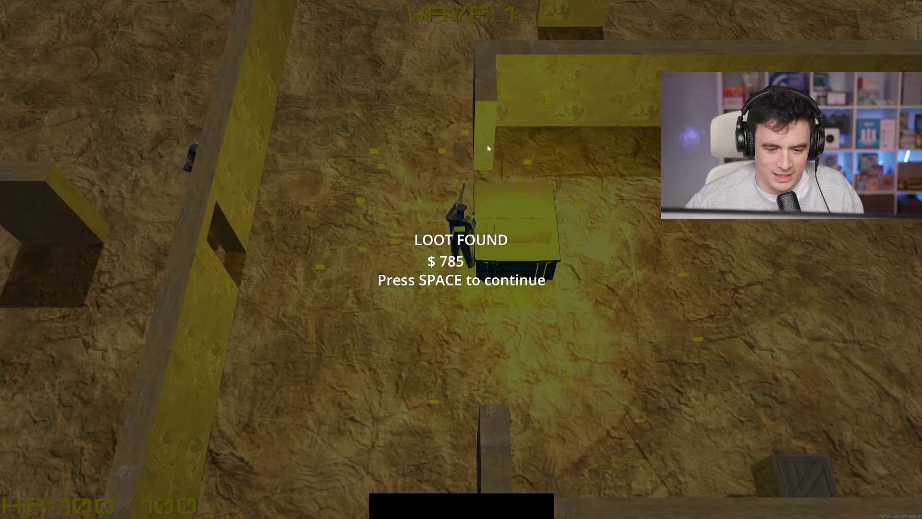
key("space")
key("s")
key("a")
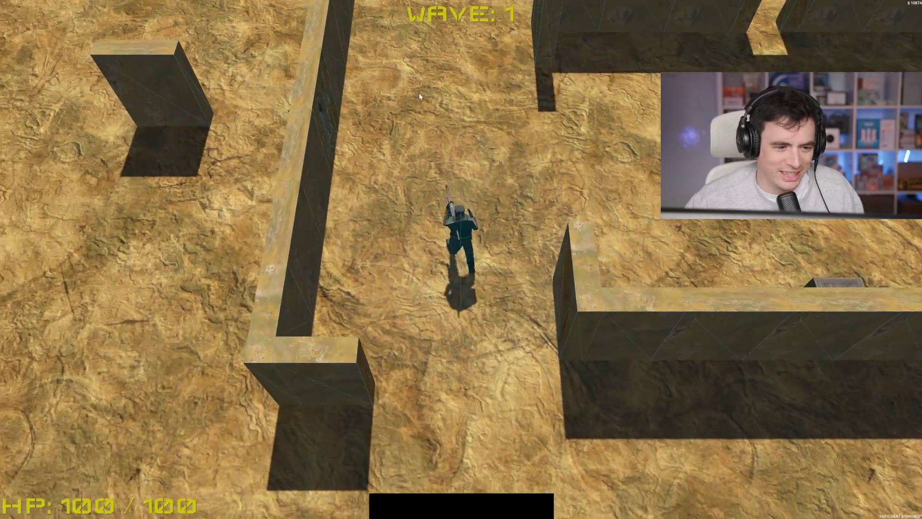
key("s")
key("d")
key("w")
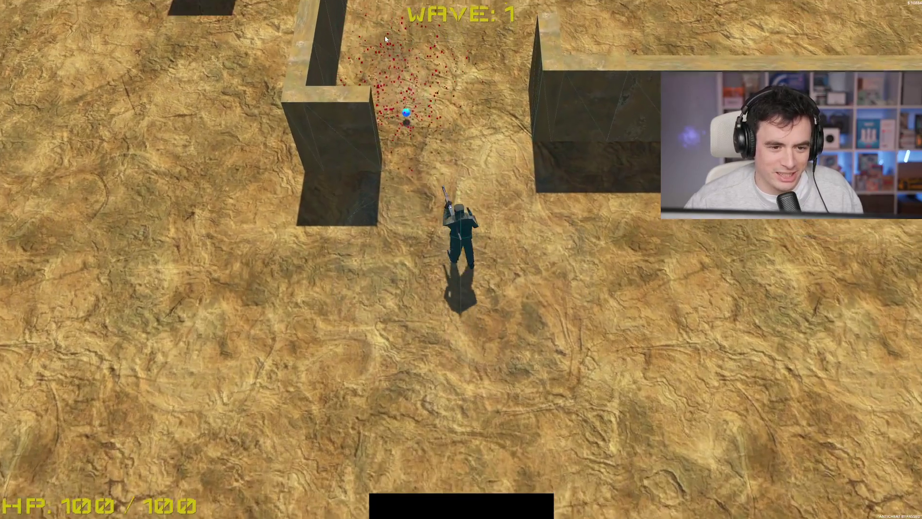
key("s")
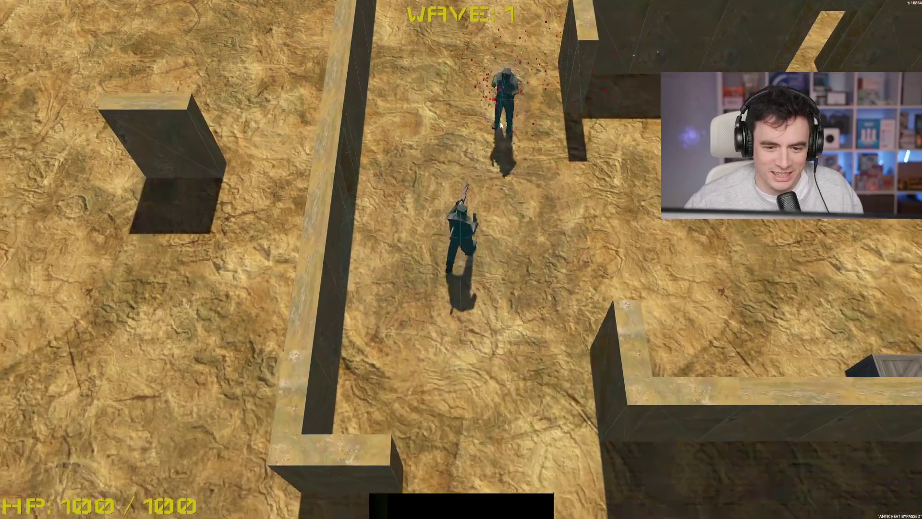
key("w")
left_click(502, 119)
Work through the maze to the wall gap and kill the enemy beyond it as wave 2 begins.
key("w")
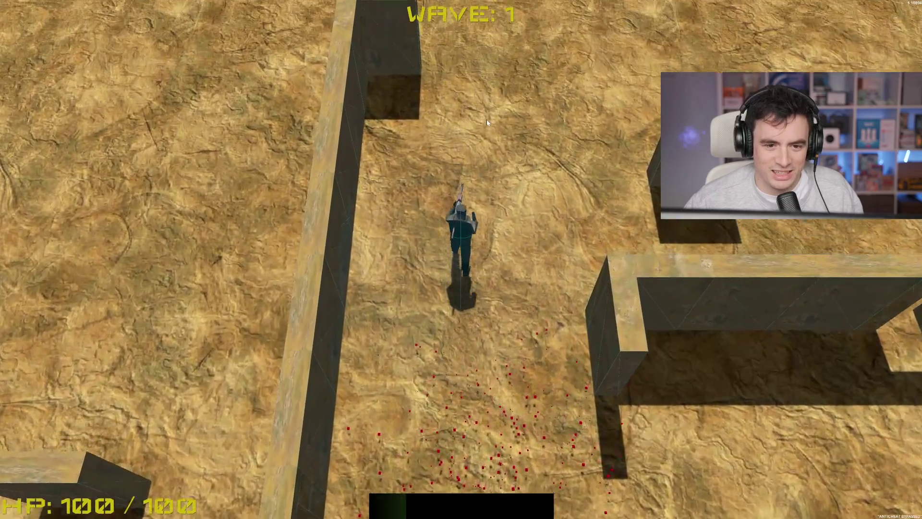
key("a")
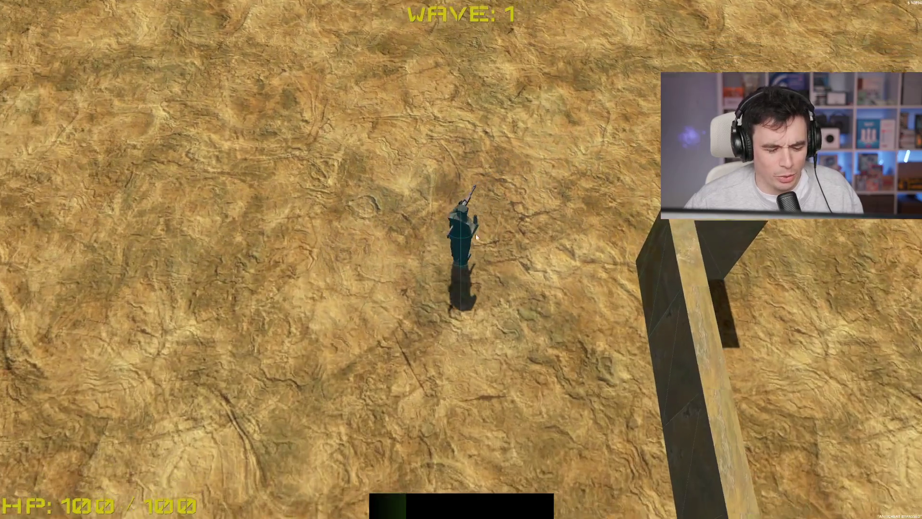
key("s")
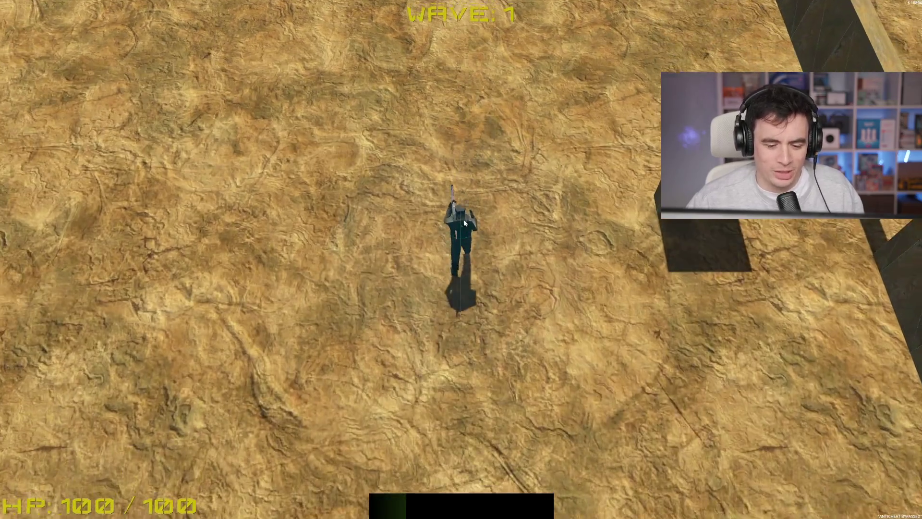
key("d")
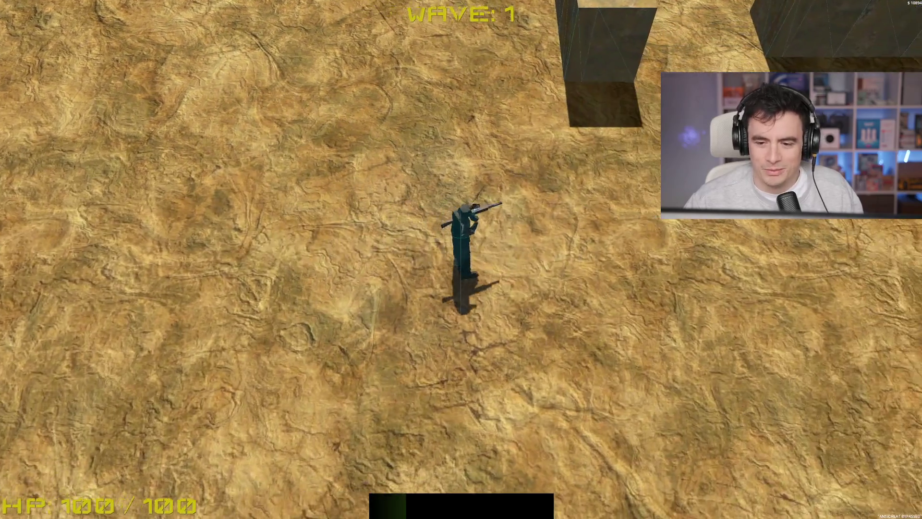
key("w")
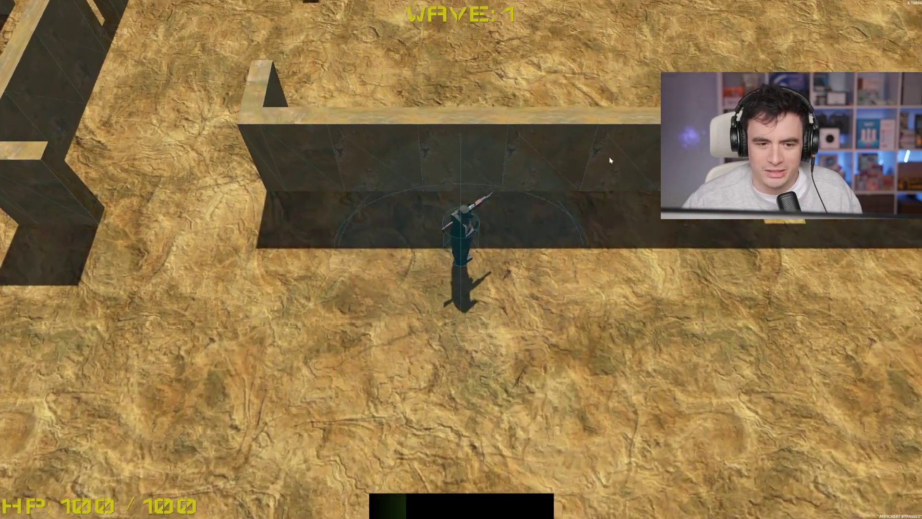
key("w")
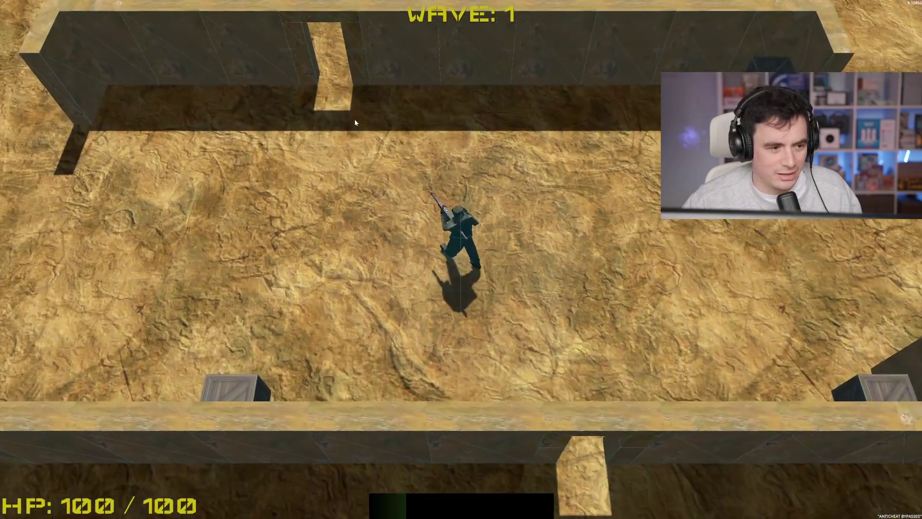
key("w")
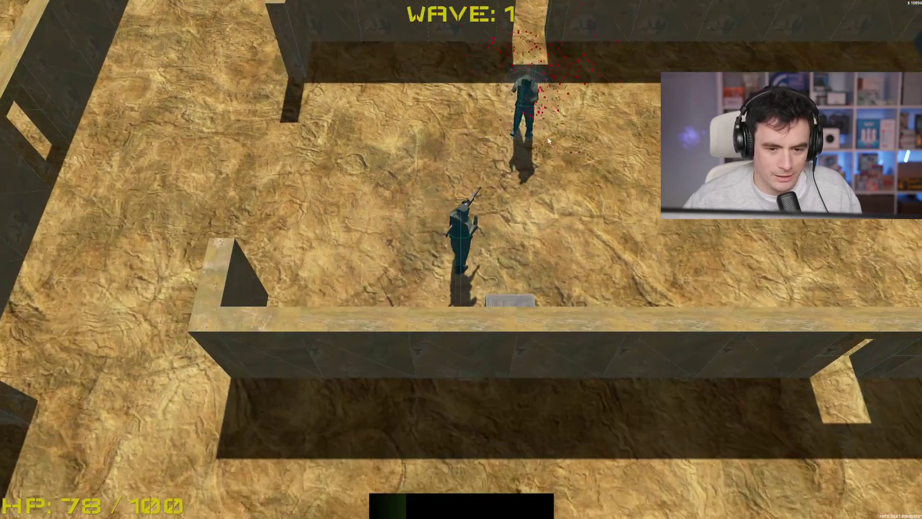
left_click(577, 131)
left_click(577, 131)
key("w")
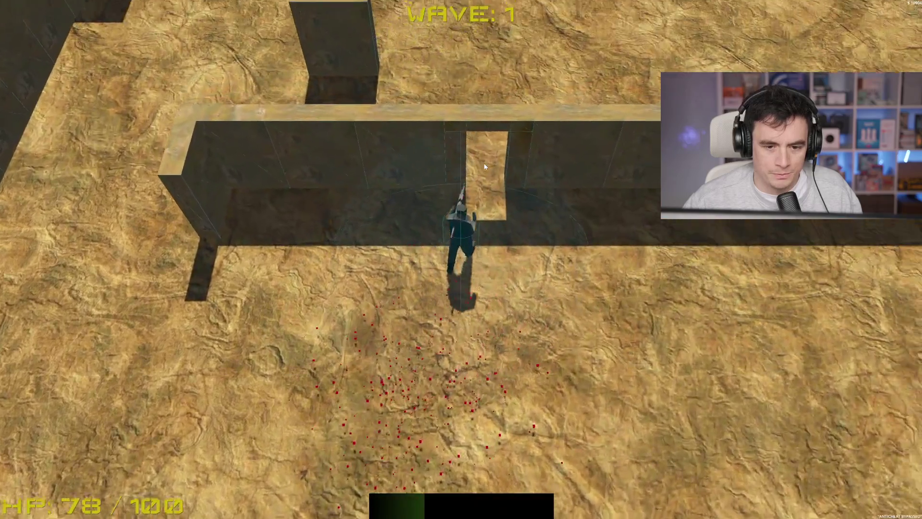
key("w")
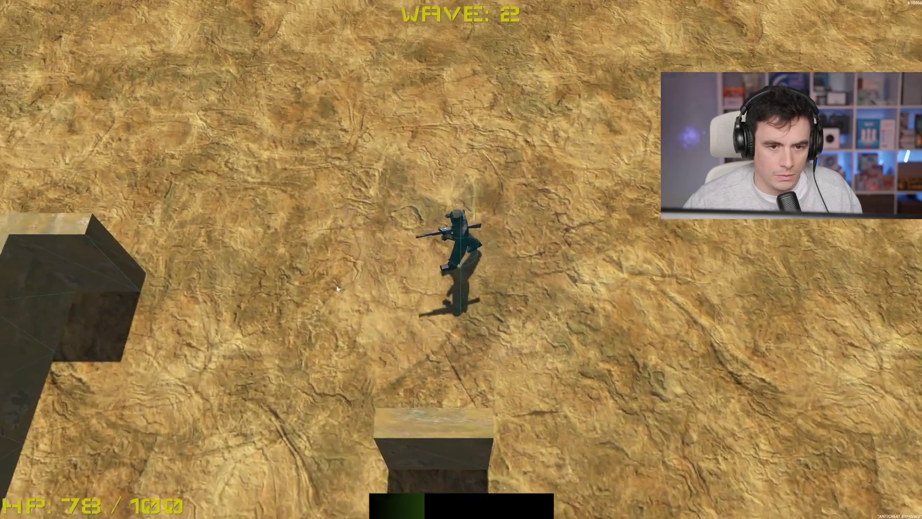
Clear the wave 2 enemies while strafing around the maze walls.
key("d")
left_click(246, 189)
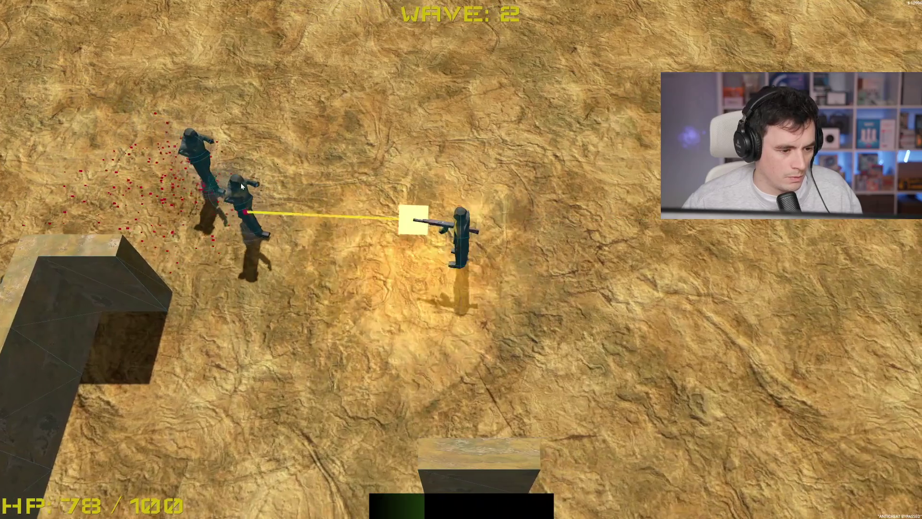
key("a")
key("w")
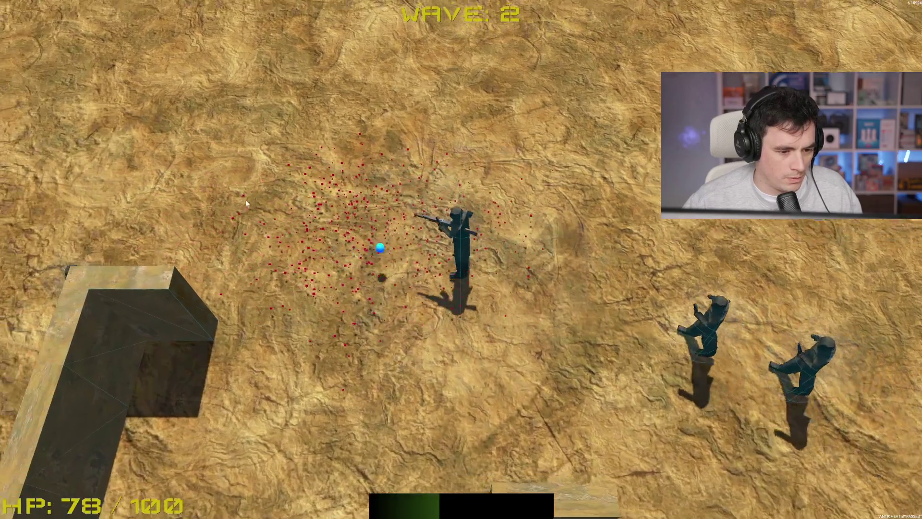
key("w")
left_click(662, 275)
key("s")
key("d")
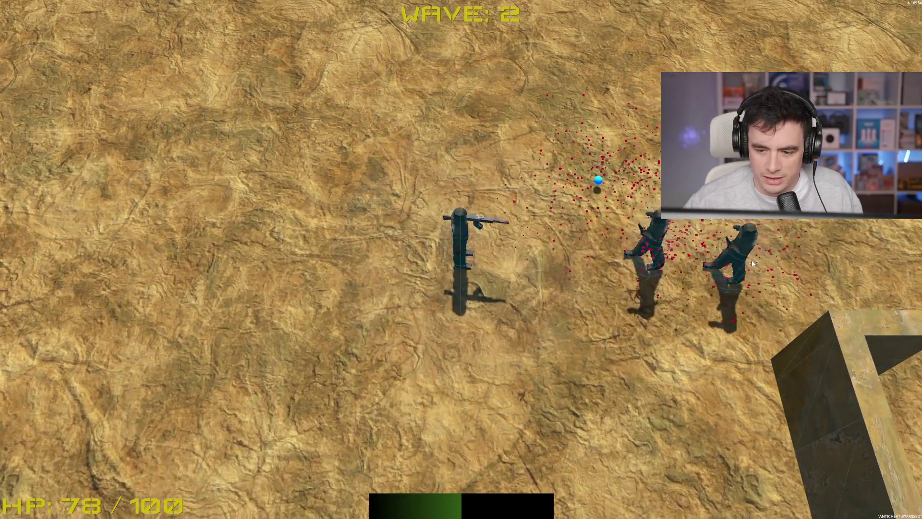
left_click(720, 240)
left_click(599, 201)
key("w")
key("d")
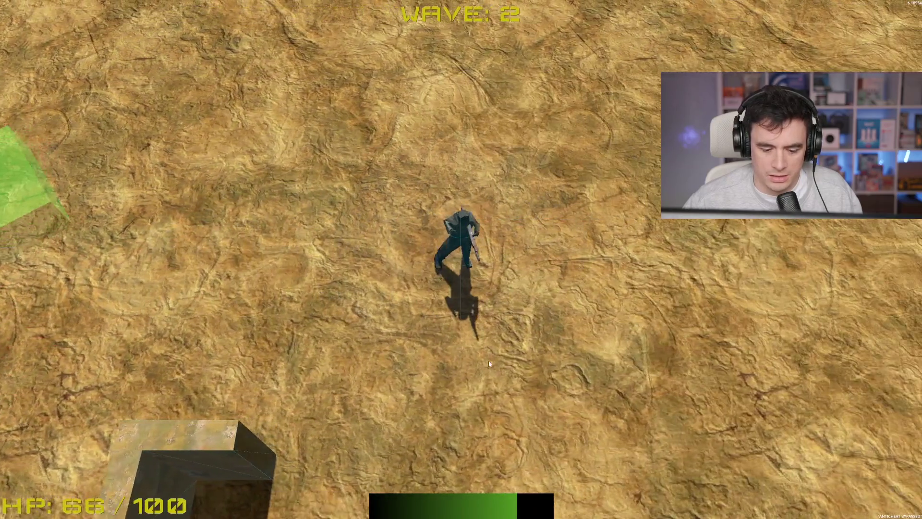
key("a")
key("s")
Shoot the arriving wave 3 enemies and head toward the green pad.
left_click(436, 199)
key("a")
key("s")
left_click(488, 190)
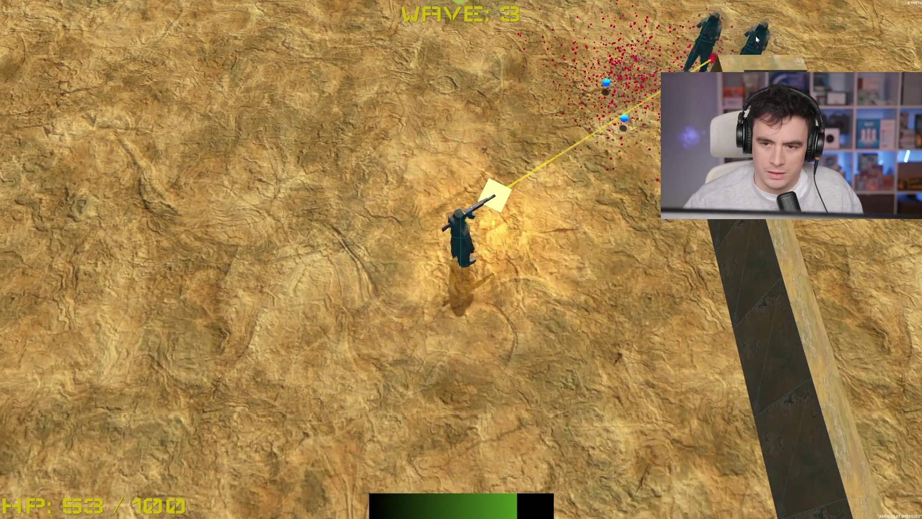
key("a")
key("s")
left_click(756, 35)
key("s")
left_click(698, 67)
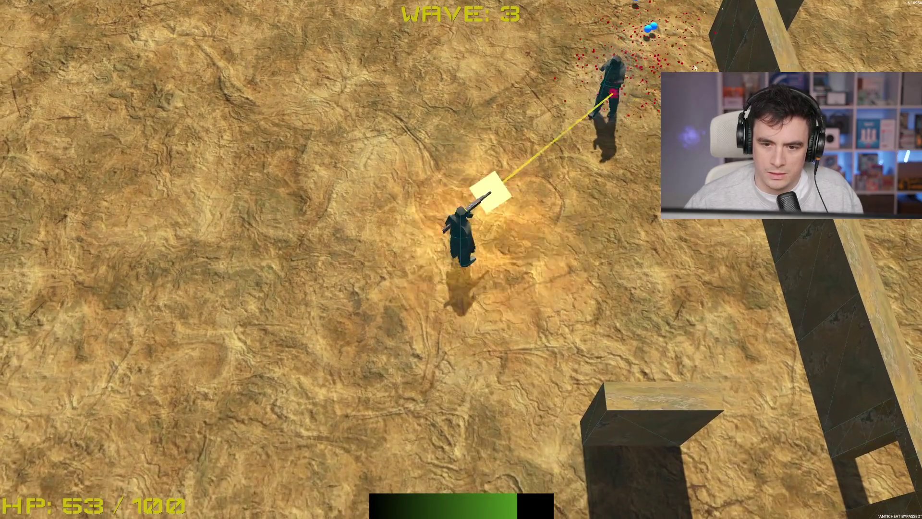
key("w")
key("d")
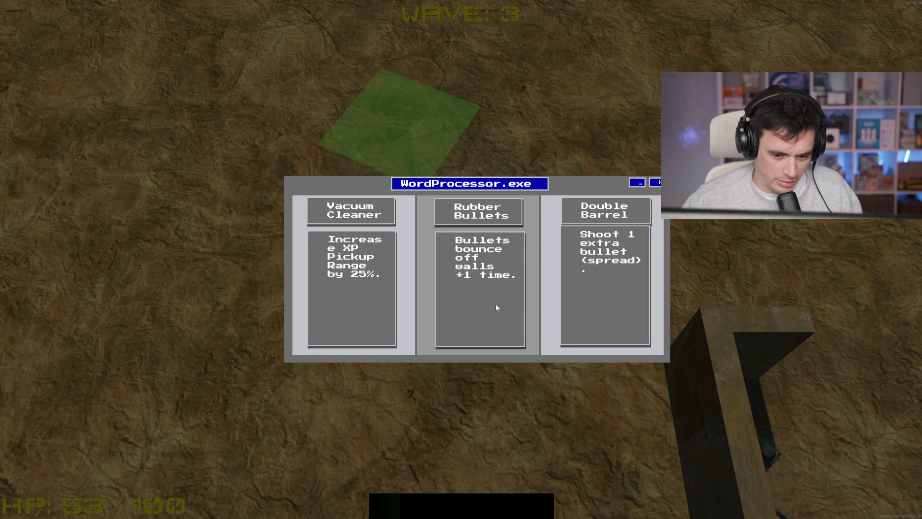
Take the Double Barrel upgrade and shoot the nearby enemies.
left_click(600, 306)
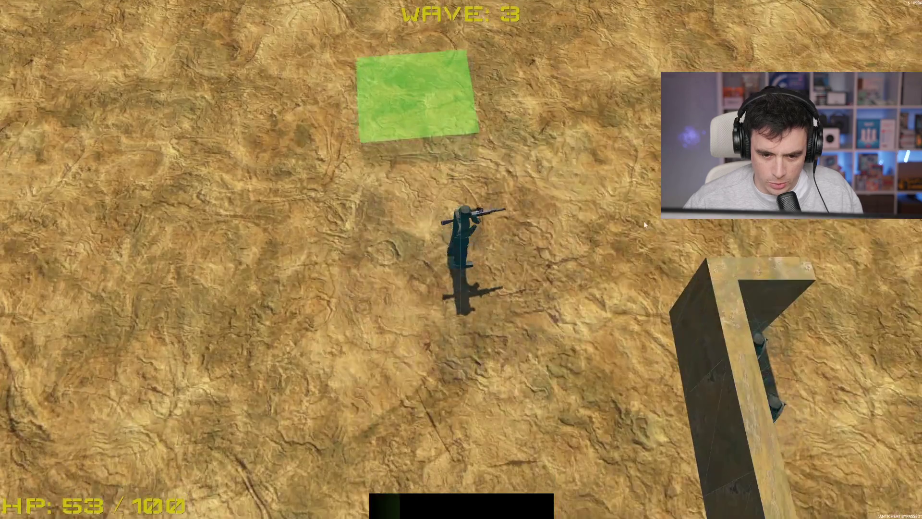
key("w")
key("d")
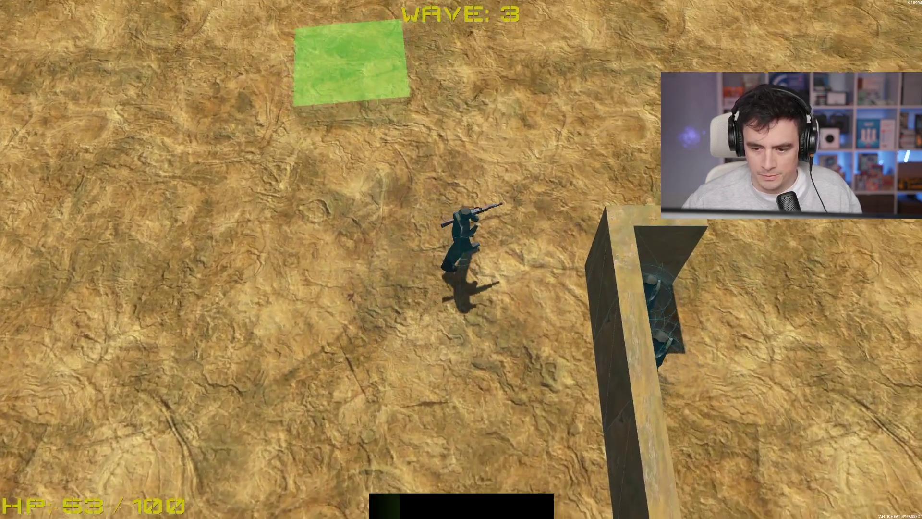
key("d")
left_click(243, 298)
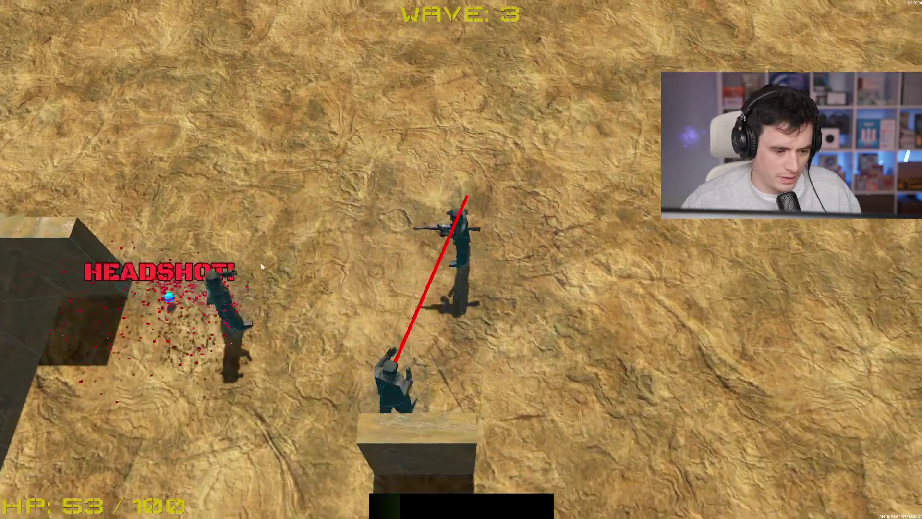
key("a")
key("s")
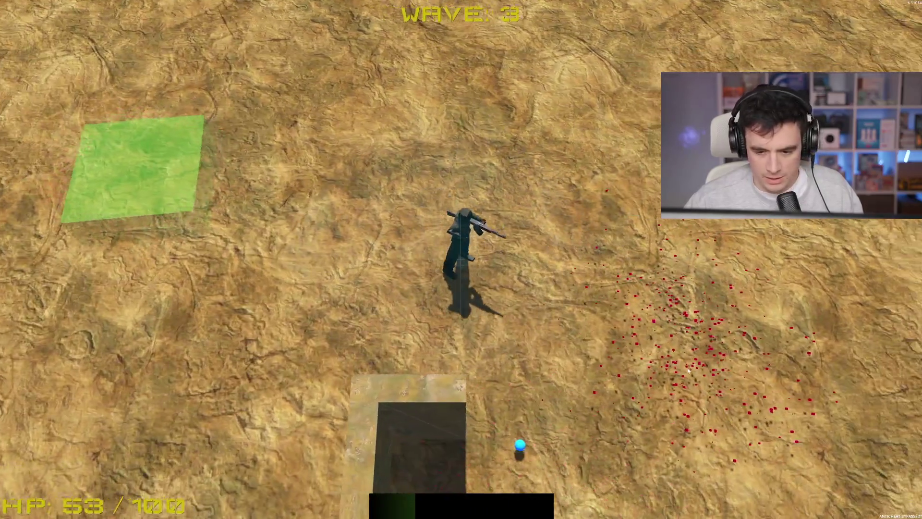
left_click(695, 302)
Visit the green pad shop to buy a heal, then close the shop.
key("d")
key("w")
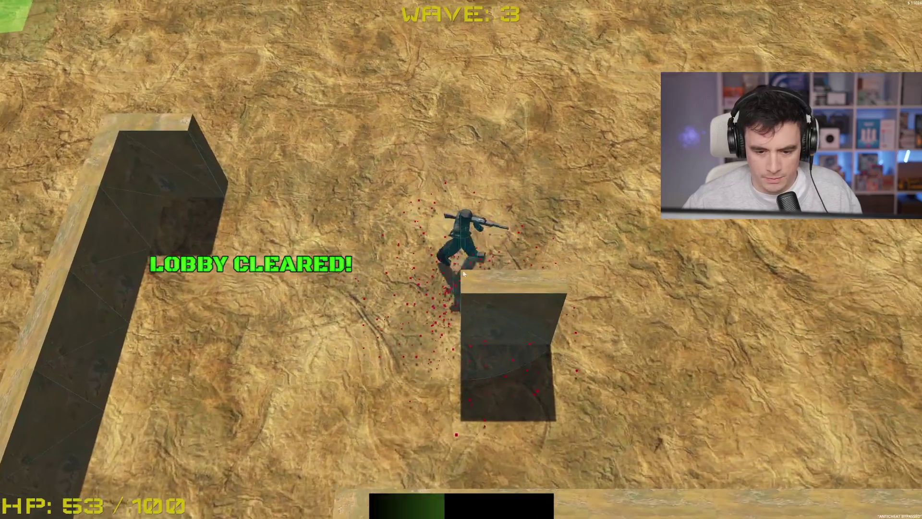
key("a")
key("a")
key("w")
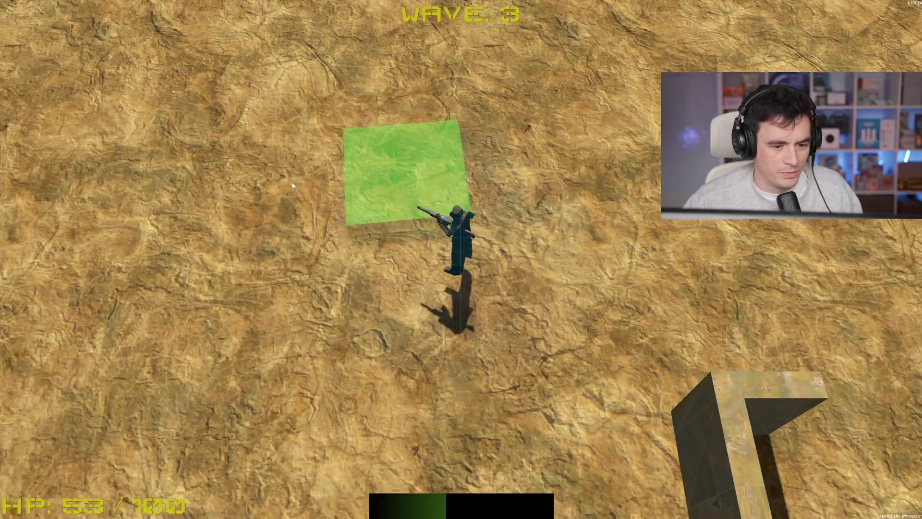
key("b")
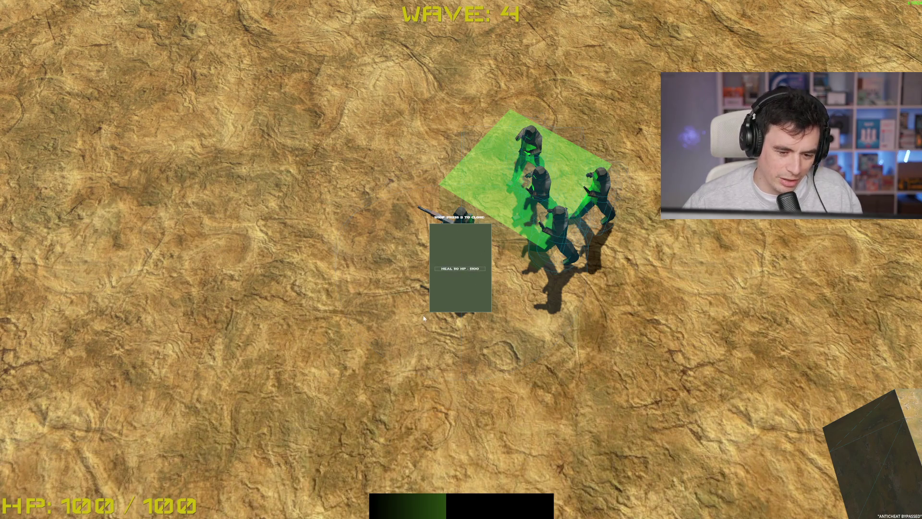
key("b")
Fire on the advancing wave 4 enemies while moving across the map.
left_click(713, 248)
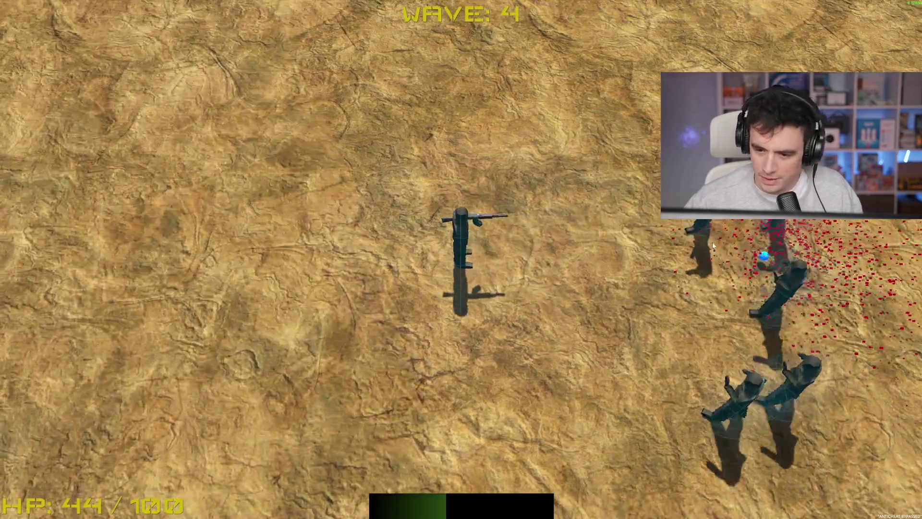
key("a")
key("s")
left_click(713, 248)
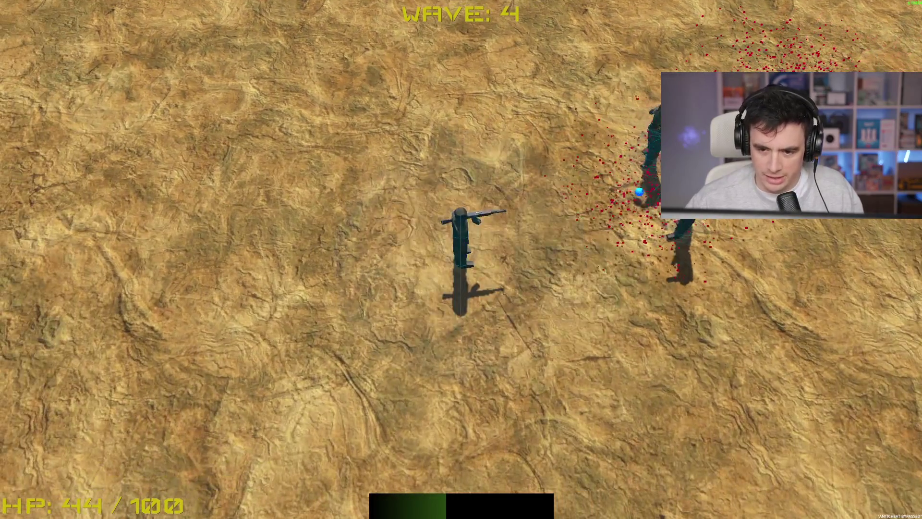
left_click(651, 189)
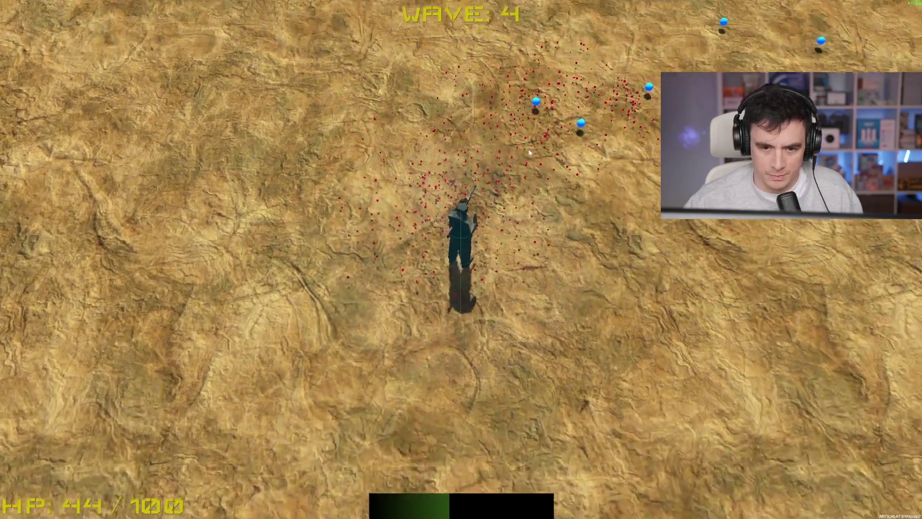
key("d")
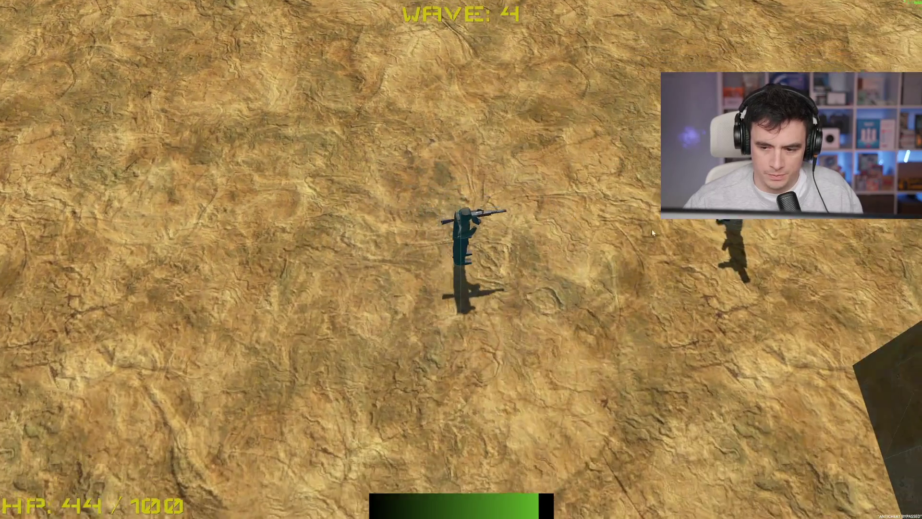
left_click(792, 352)
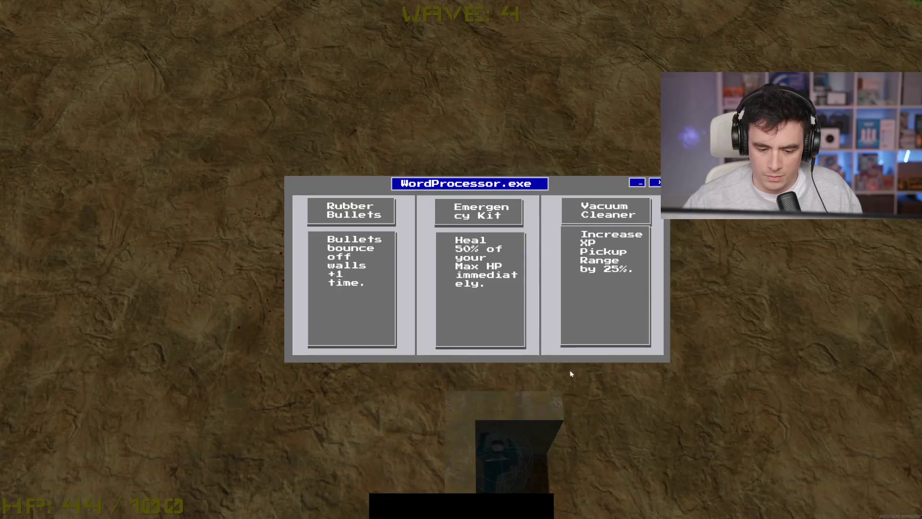
Pick the second upgrade card and keep fighting up the maze corridor.
left_click(357, 309)
key("a")
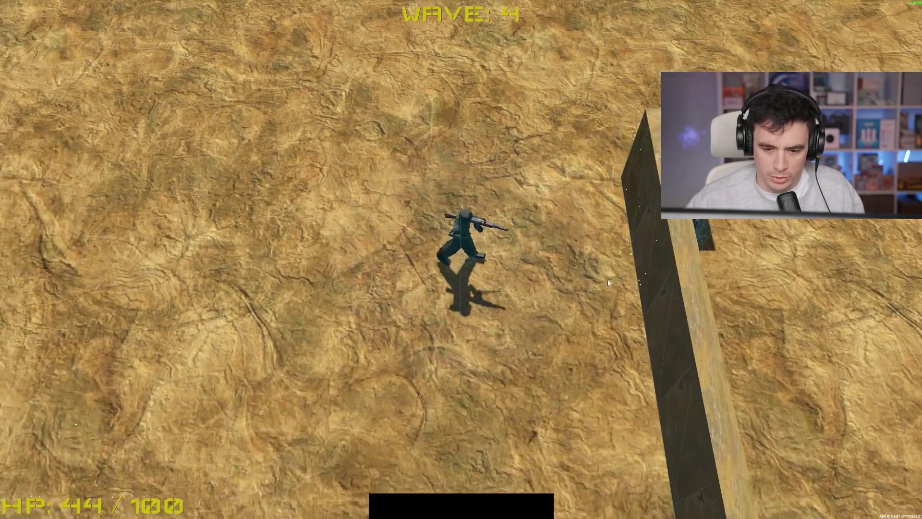
key("s")
left_click(602, 288)
key("s")
key("w")
left_click(372, 36)
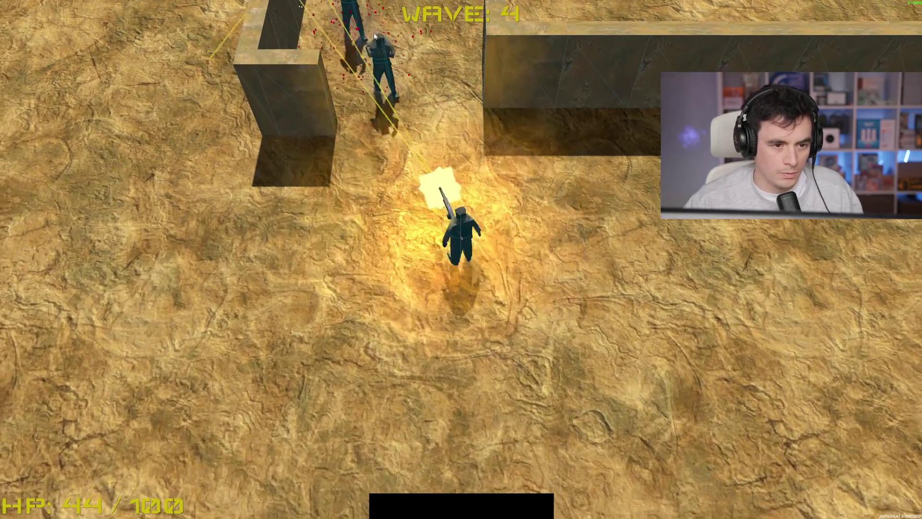
key("w")
key("w")
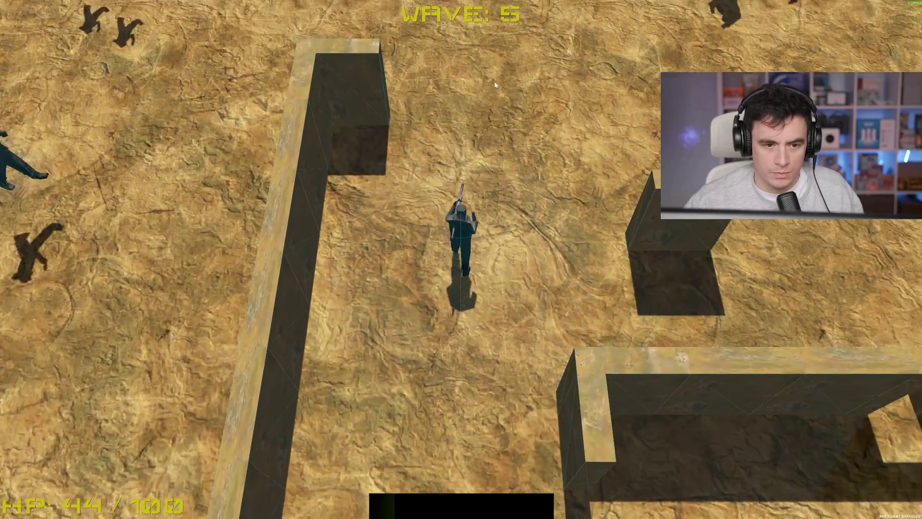
Push up through the maze shooting the wave 5 enemies.
key("w")
left_click(494, 82)
key("w")
key("w")
left_click(461, 19)
key("d")
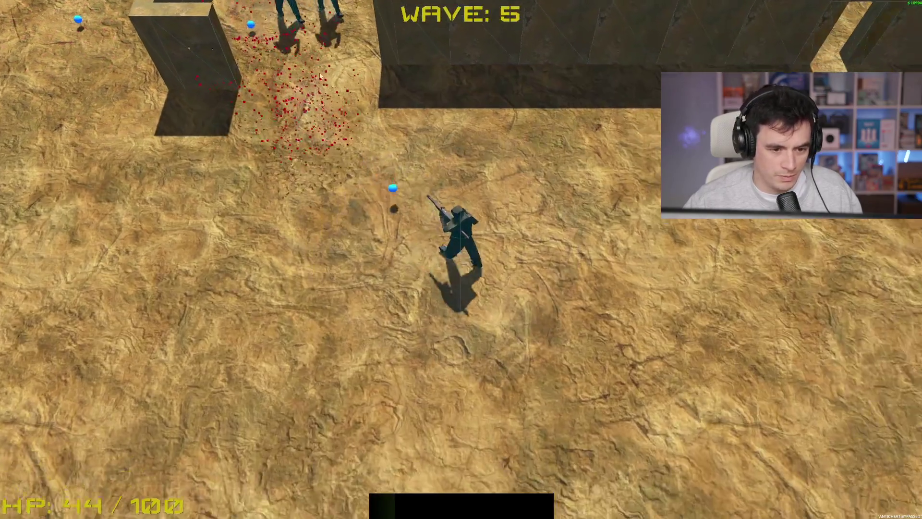
key("a")
left_click(598, 79)
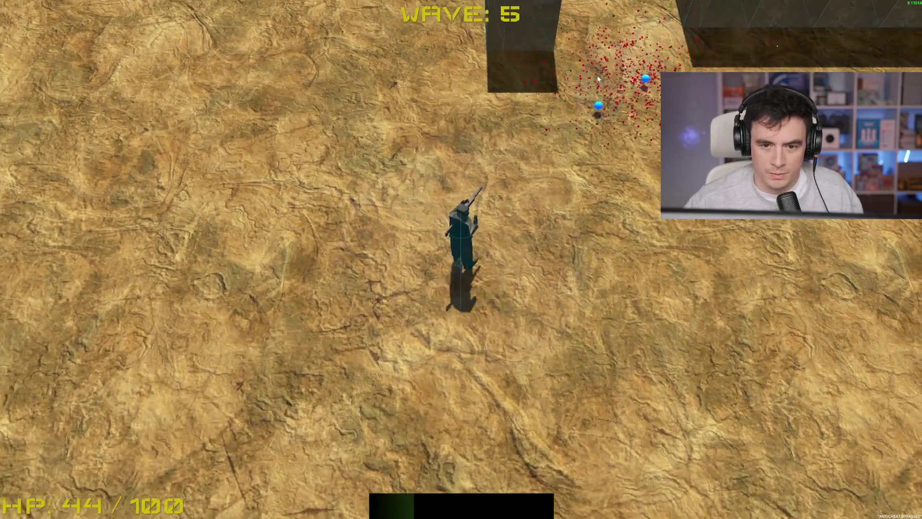
left_click(597, 75)
key("w")
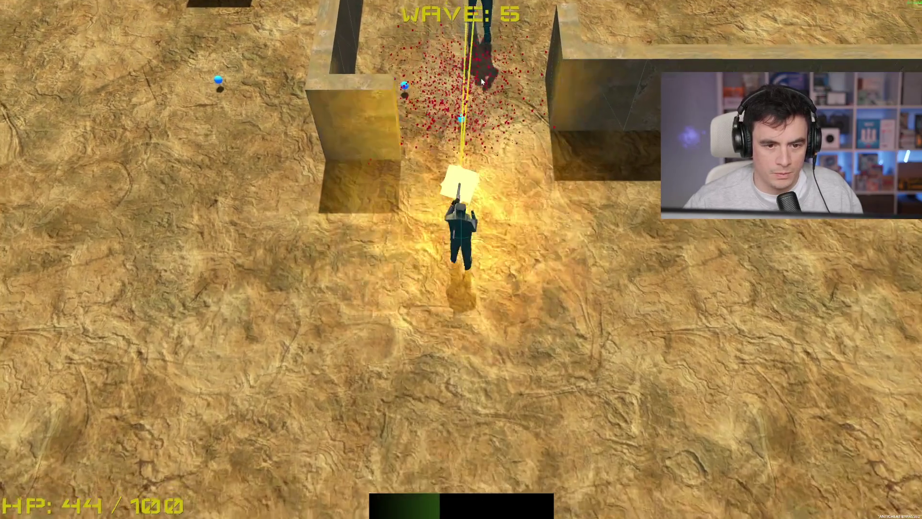
key("w")
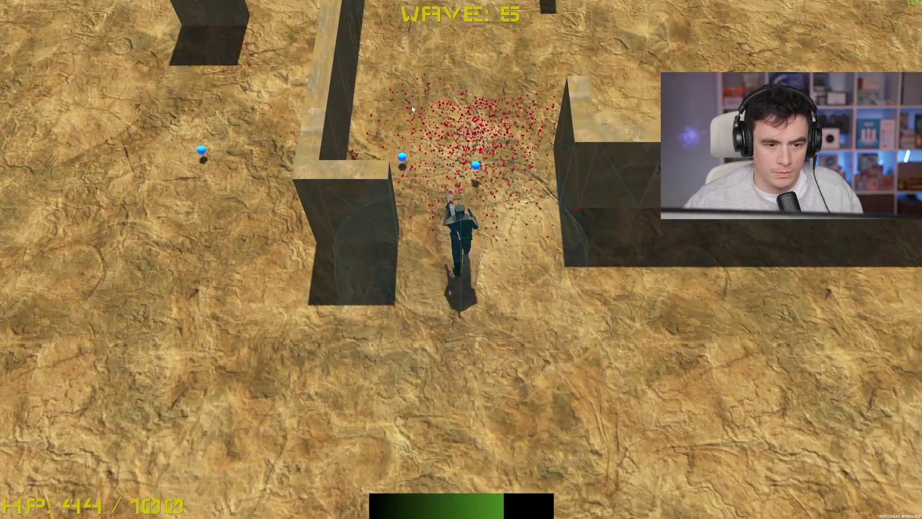
key("w")
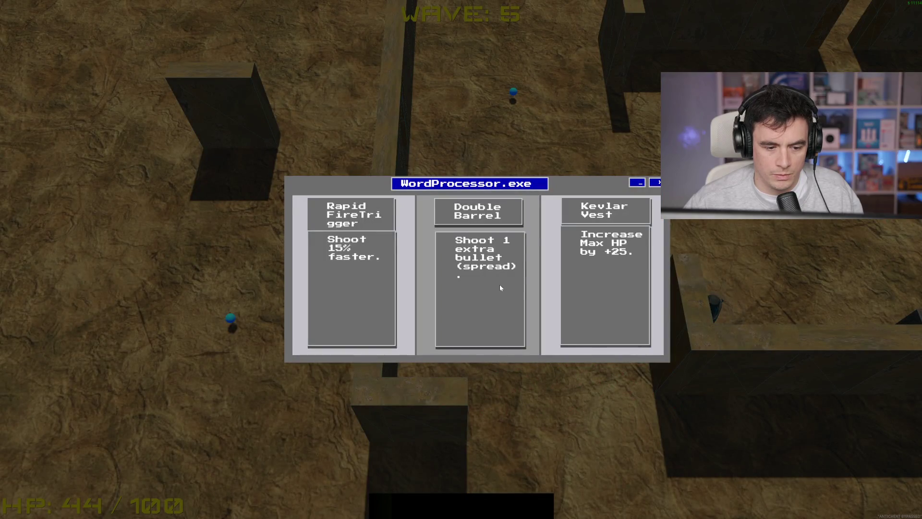
Take Double Barrel again and reposition around the maze walls.
left_click(500, 285)
key("s")
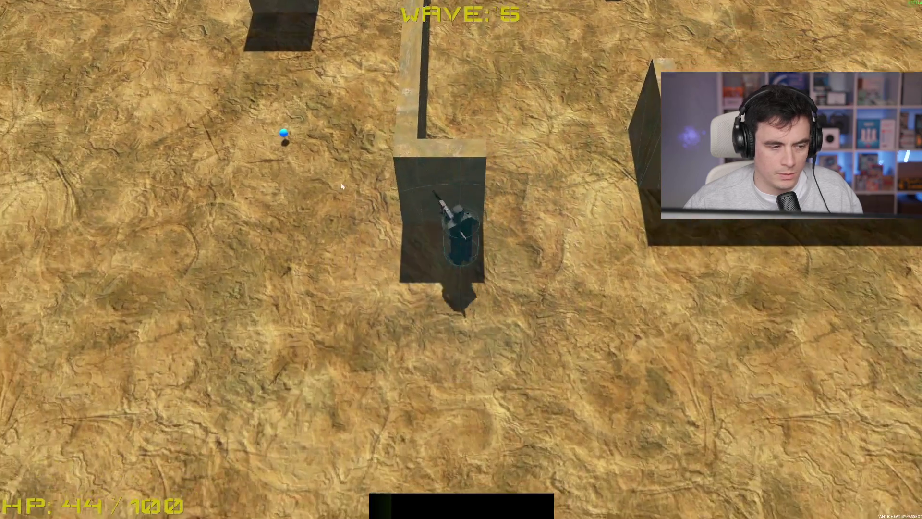
key("w")
key("a")
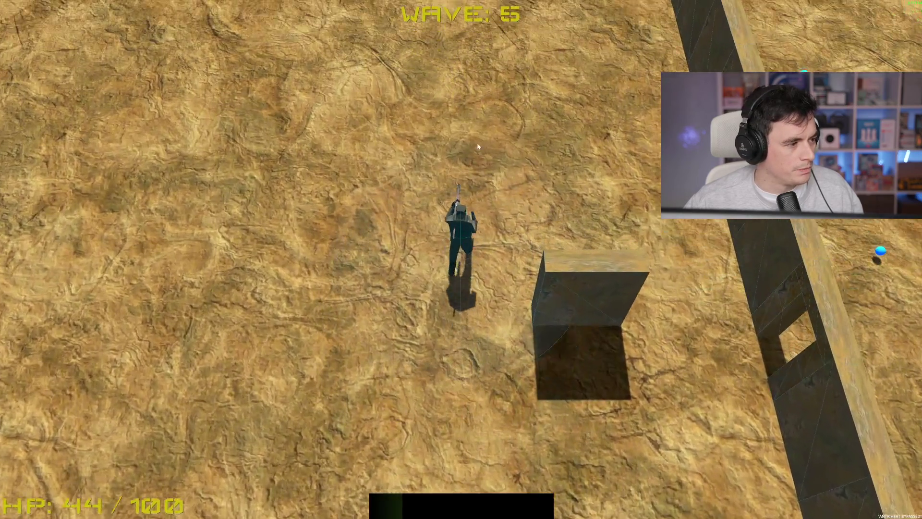
key("w")
key("d")
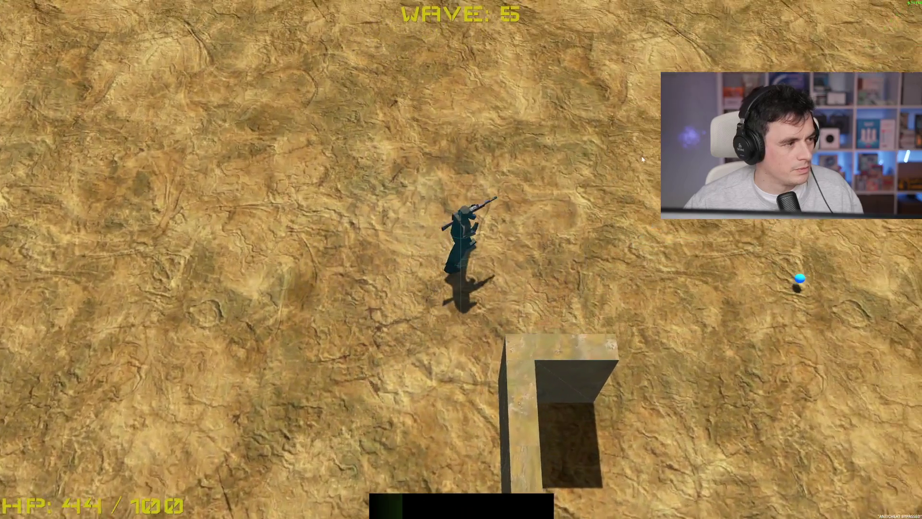
key("a")
key("s")
key("d")
Shoot the lower-left enemy and fire continuously at top-right arrivals as wave 6 starts.
left_click(326, 339)
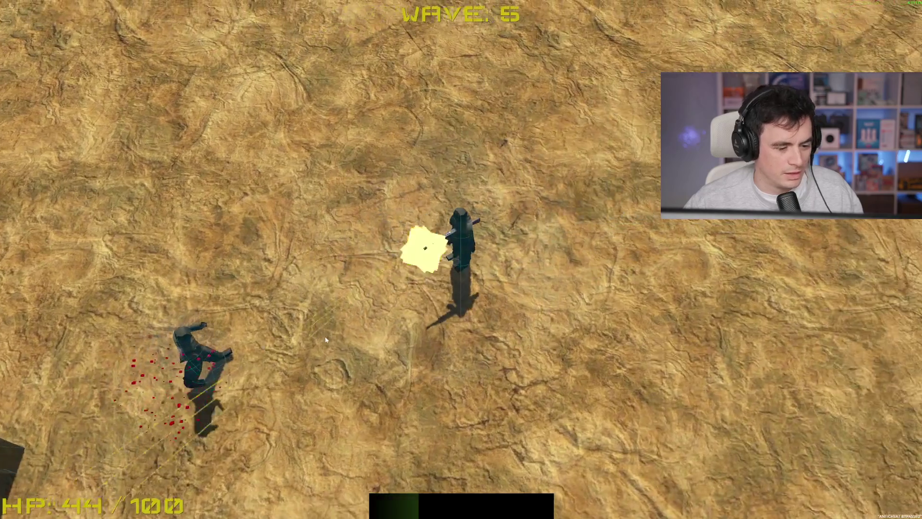
key("a")
key("s")
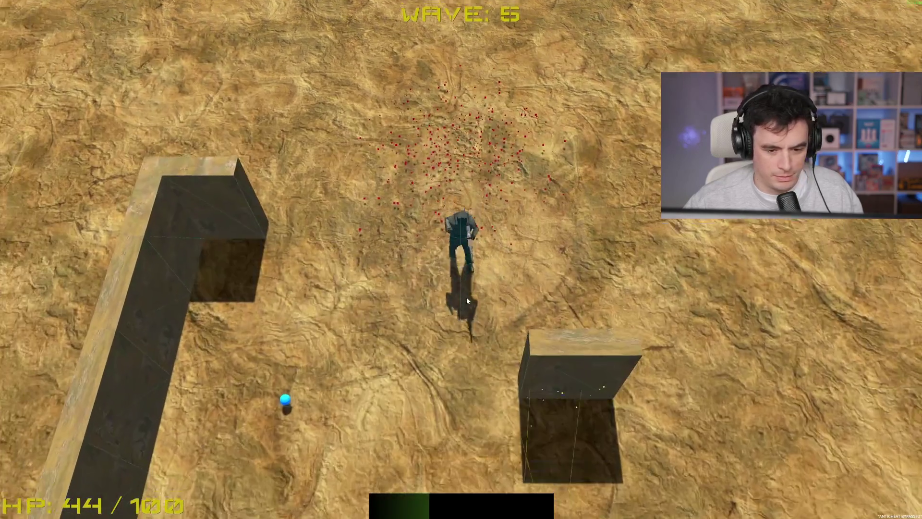
key("s")
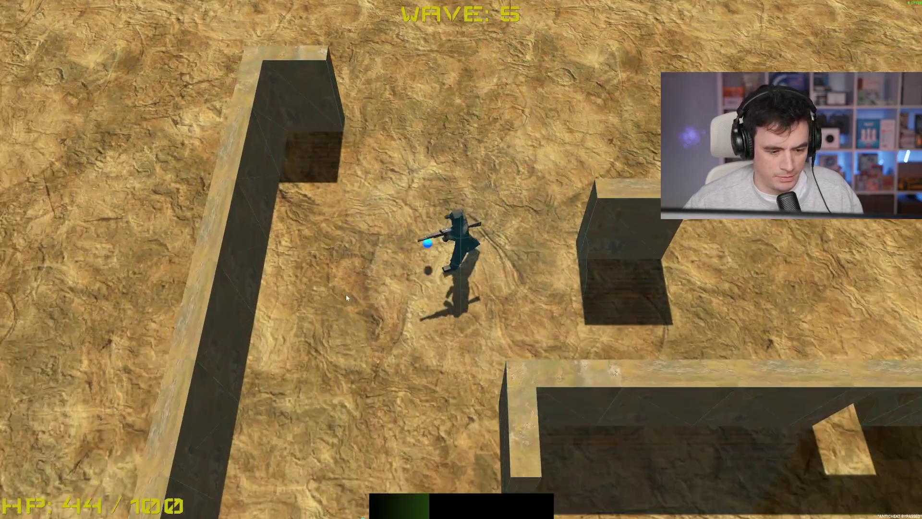
key("s")
key("d")
mouse_move(535, 55)
left_mouse_down()
mouse_move(656, 98)
mouse_move(677, 63)
mouse_move(638, 27)
mouse_move(576, 33)
mouse_move(620, 115)
mouse_move(673, 158)
mouse_move(629, 43)
mouse_move(490, 67)
mouse_move(529, 87)
left_mouse_up()
key("w")
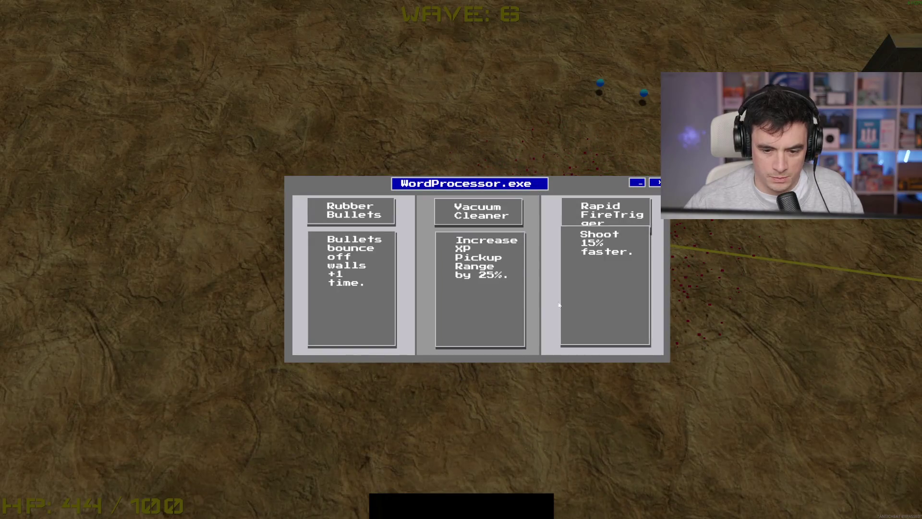
Take the Rapid Fire upgrade and fight through wave 6, moving through the maze and shooting enemies.
left_click(562, 300)
left_click(622, 184)
key("w")
key("w")
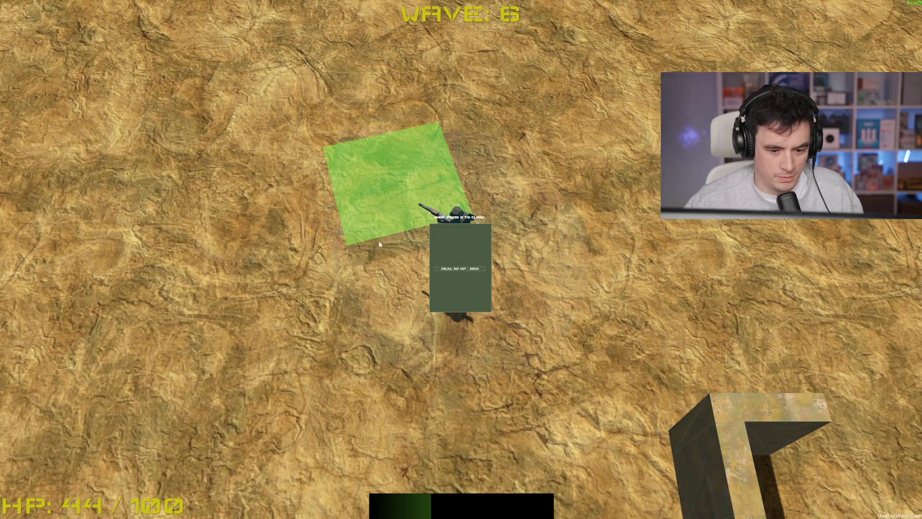
key("d")
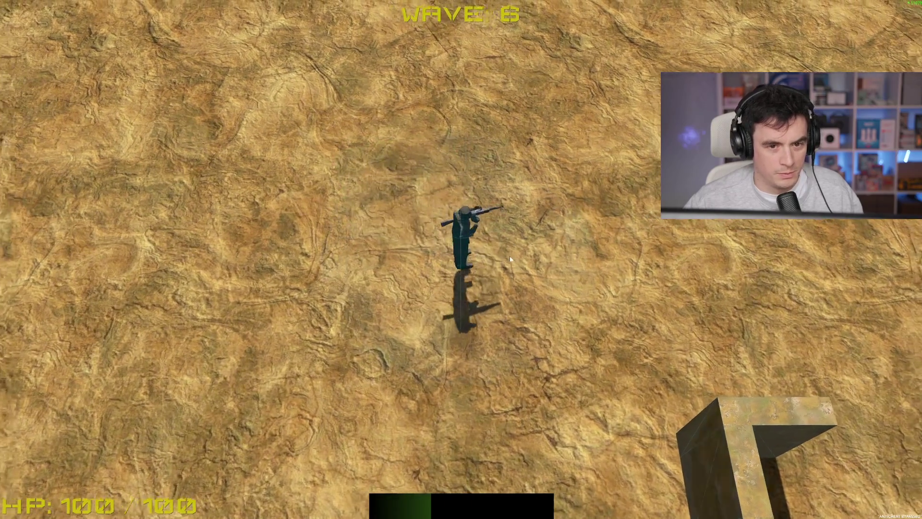
left_click(443, 261)
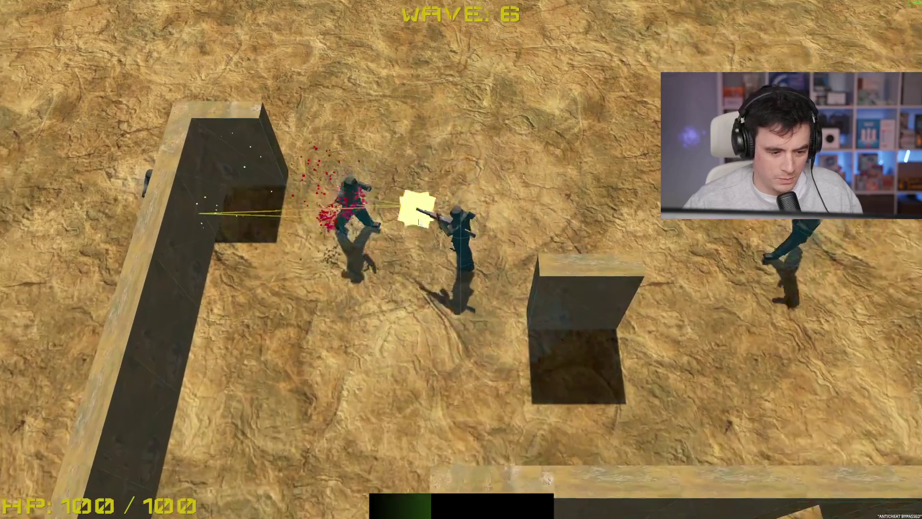
key("w")
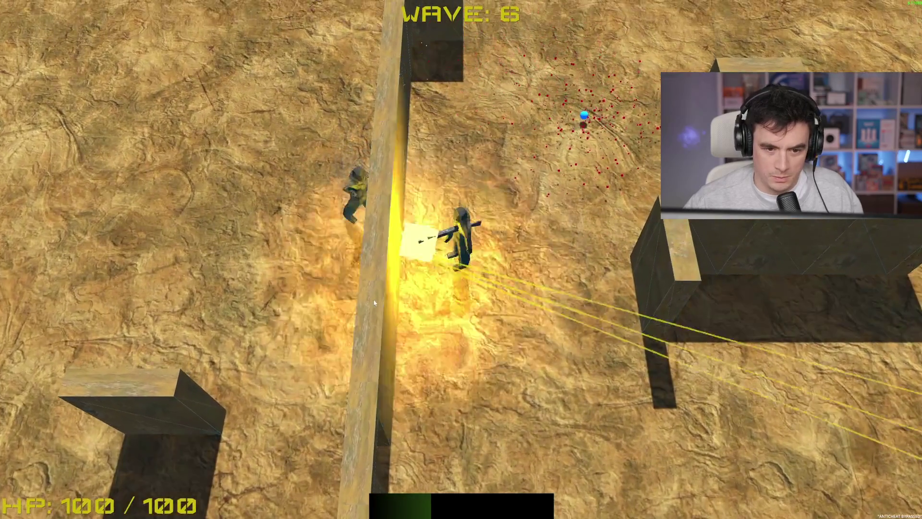
key("s")
left_click(408, 233)
key("s")
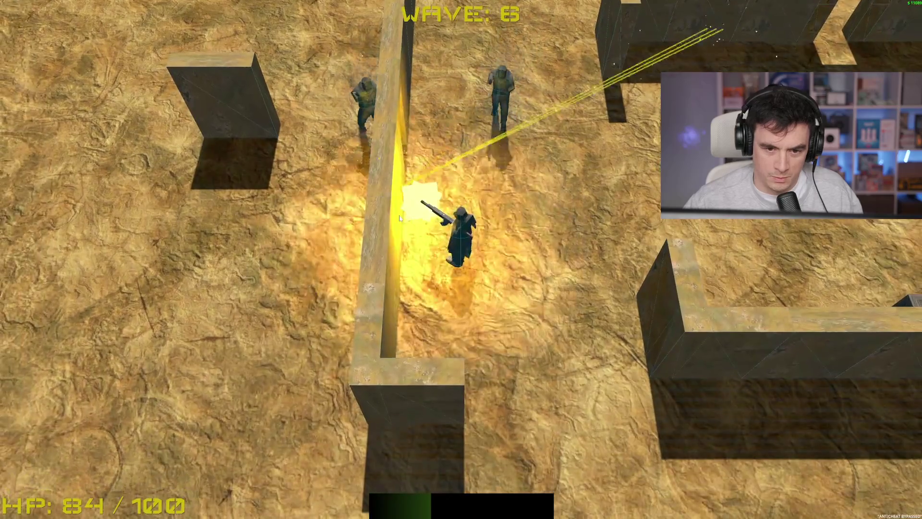
left_click(351, 207)
key("d")
key("a")
key("w")
left_click(491, 78)
key("s")
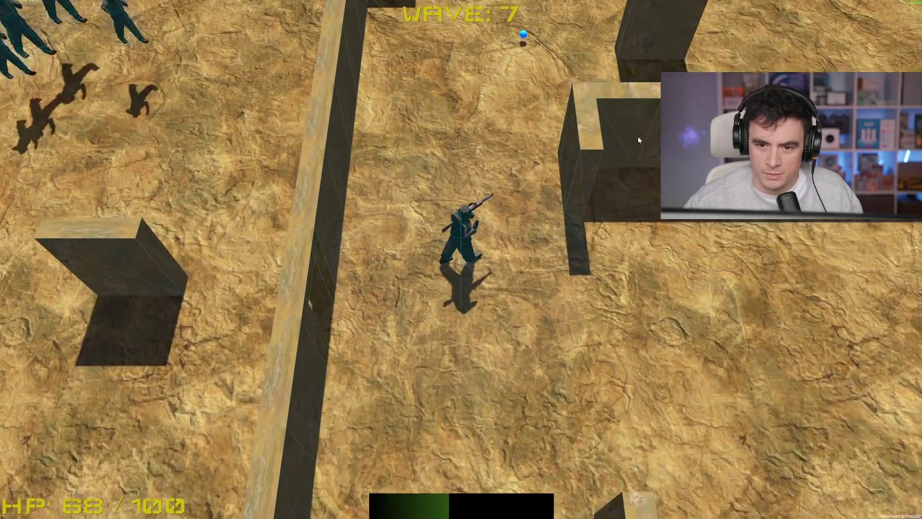
Survive wave 7, shooting enemies above and to the sides while moving through the maze.
key("w")
left_click(444, 120)
key("s")
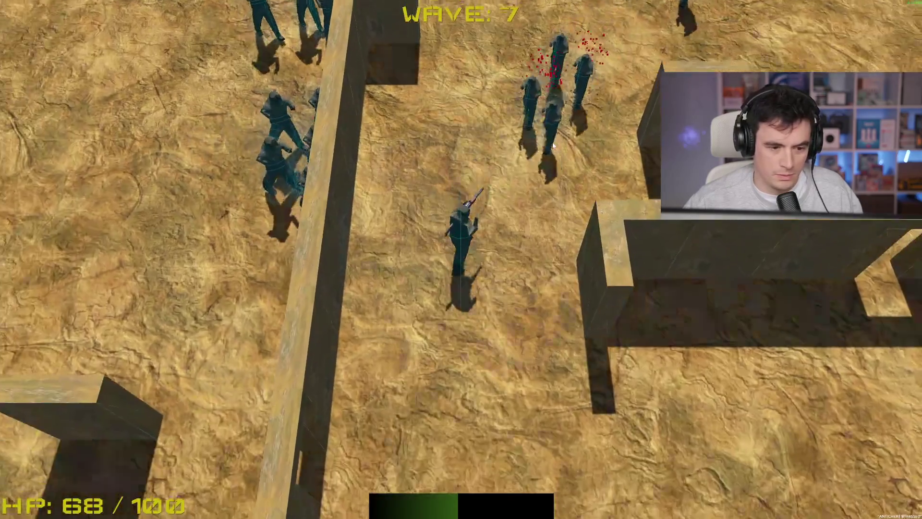
left_click(519, 69)
key("s")
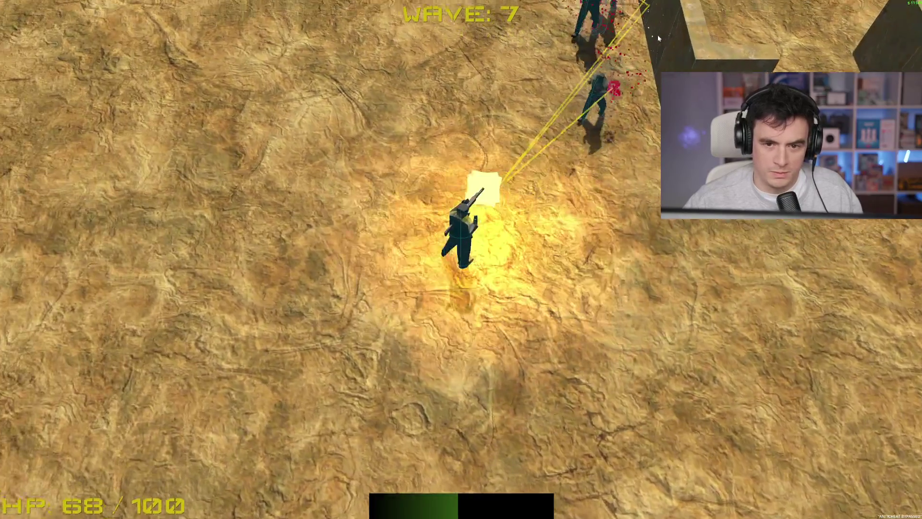
left_click(658, 34)
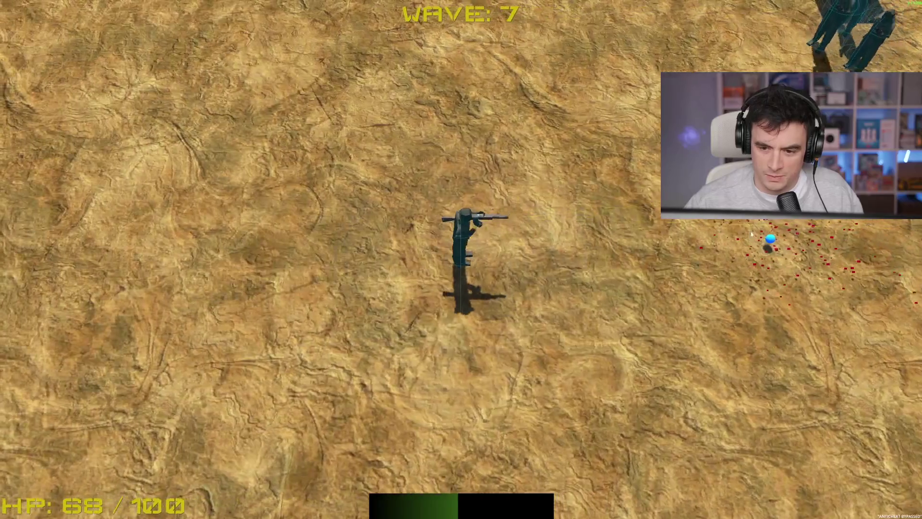
left_click(604, 91)
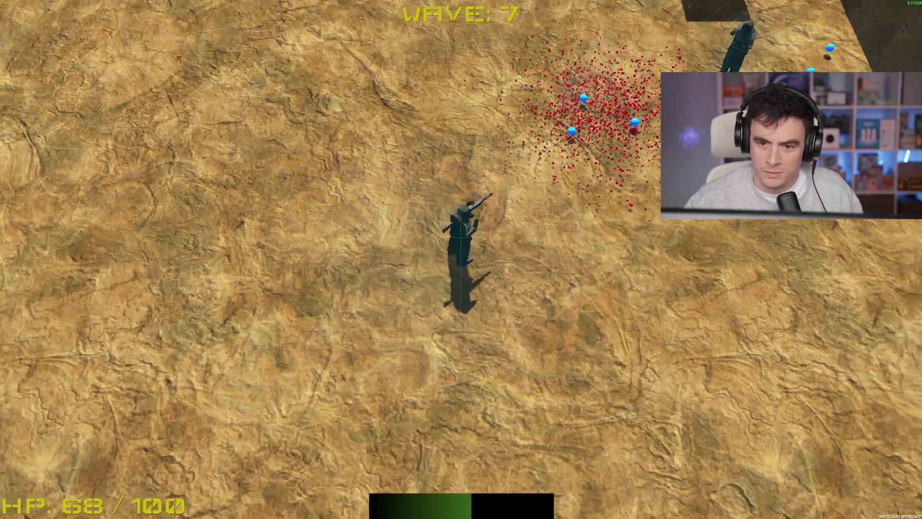
left_click(624, 101)
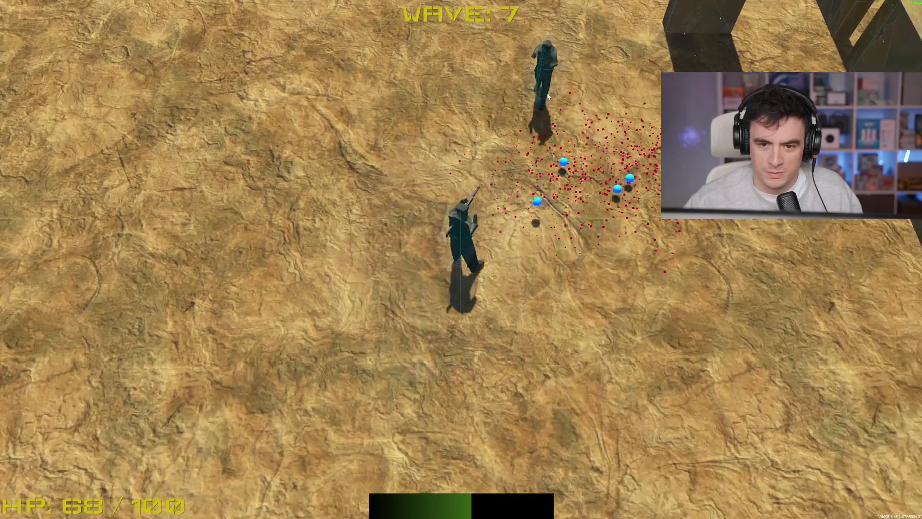
key("d")
left_click(288, 158)
key("d")
key("w")
left_click(316, 213)
key("w")
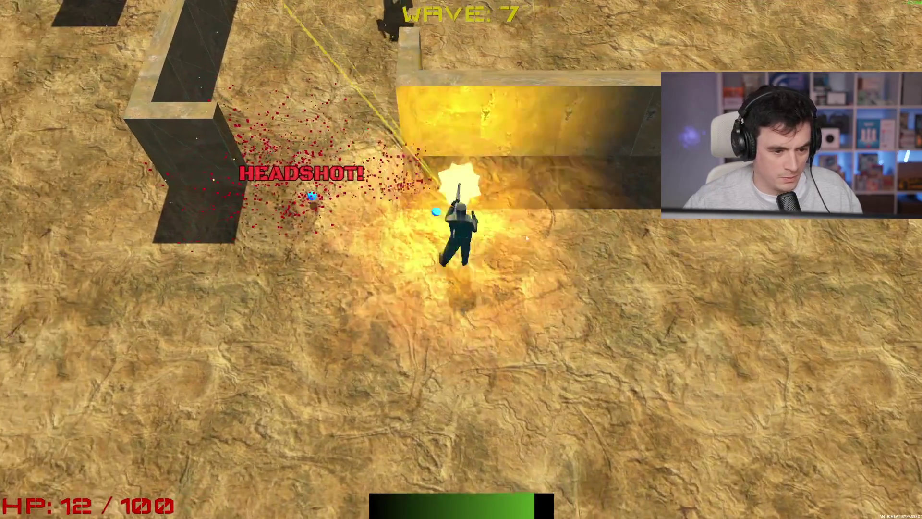
left_click(571, 129)
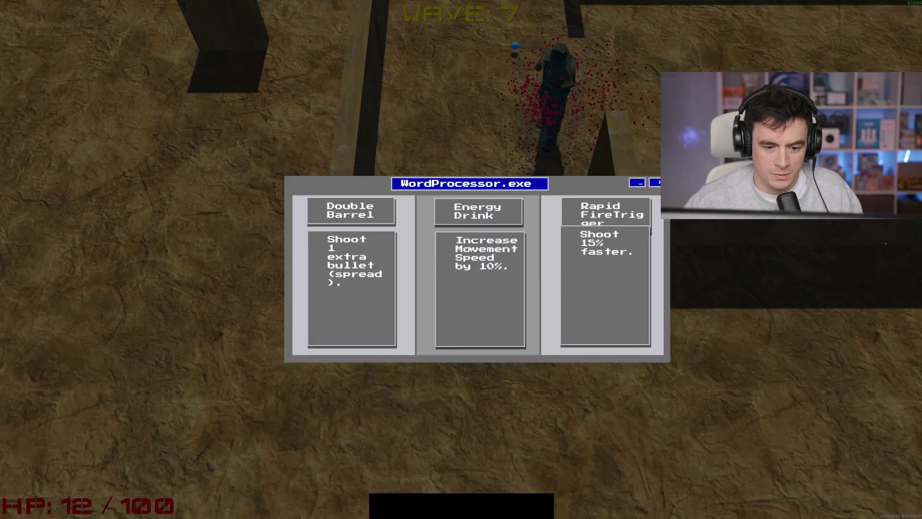
Pick another Rapid Fire upgrade, push into wave 8, and leave the game over screen.
left_click(598, 282)
key("w")
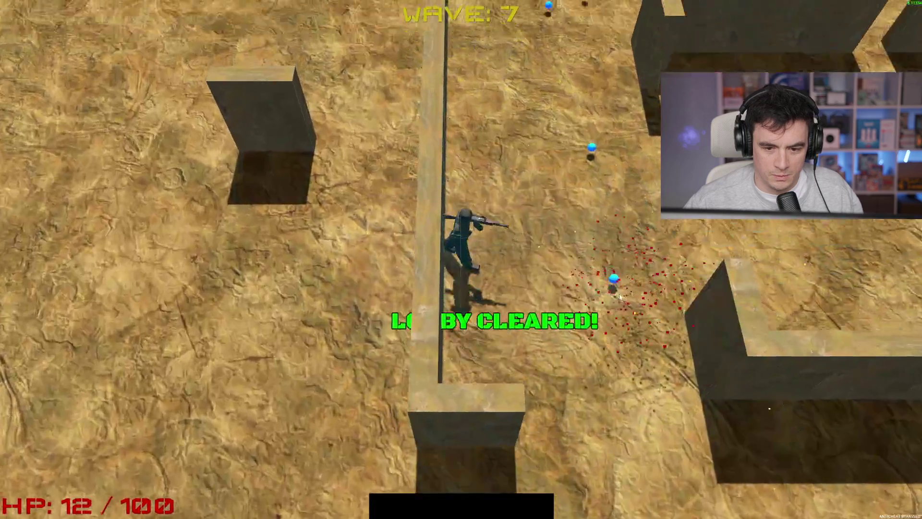
key("w")
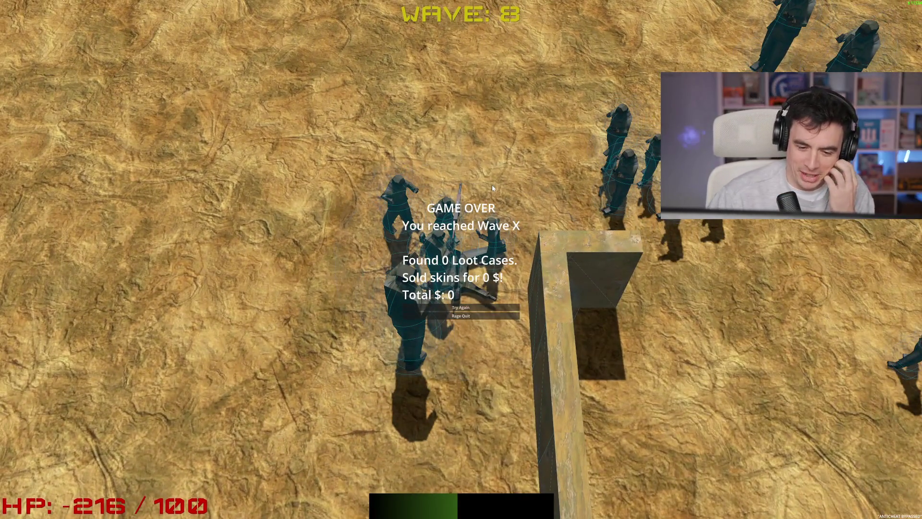
left_click(505, 317)
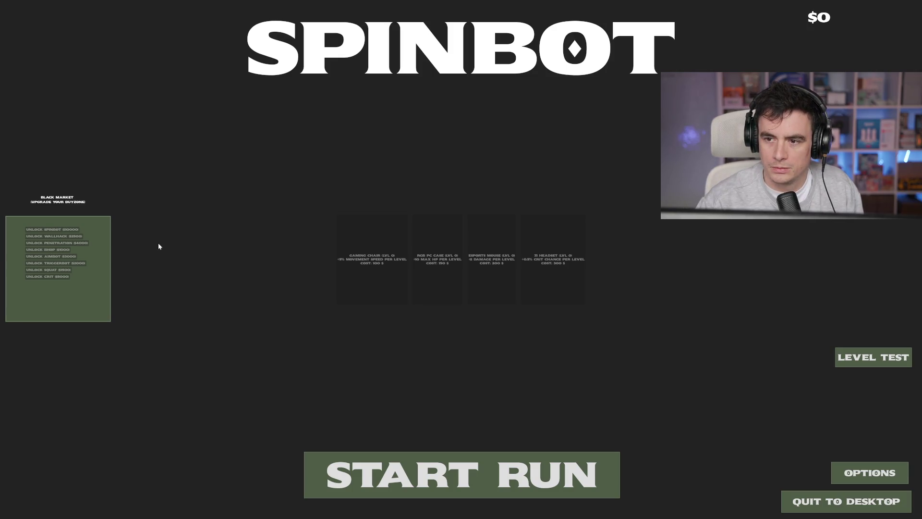
Grant $1000000 with the dev M key, then quit the game back to the editor.
key("m")
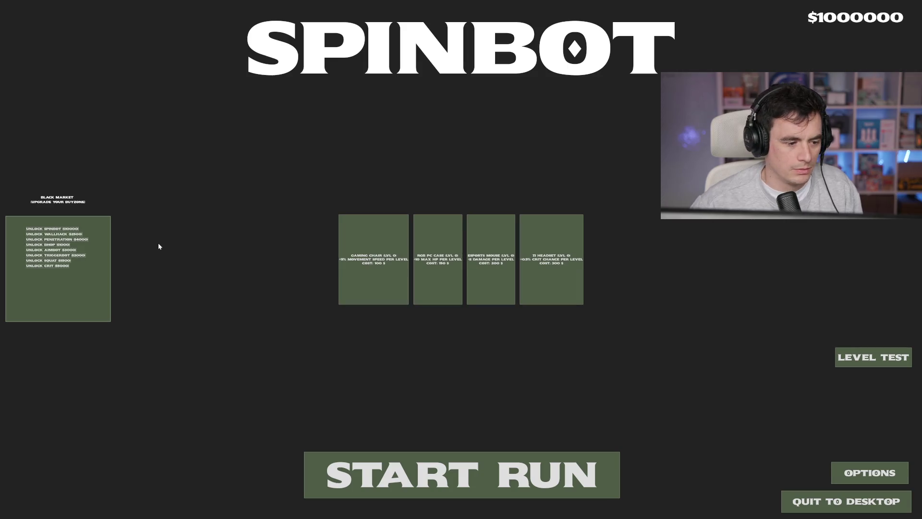
left_click(807, 503)
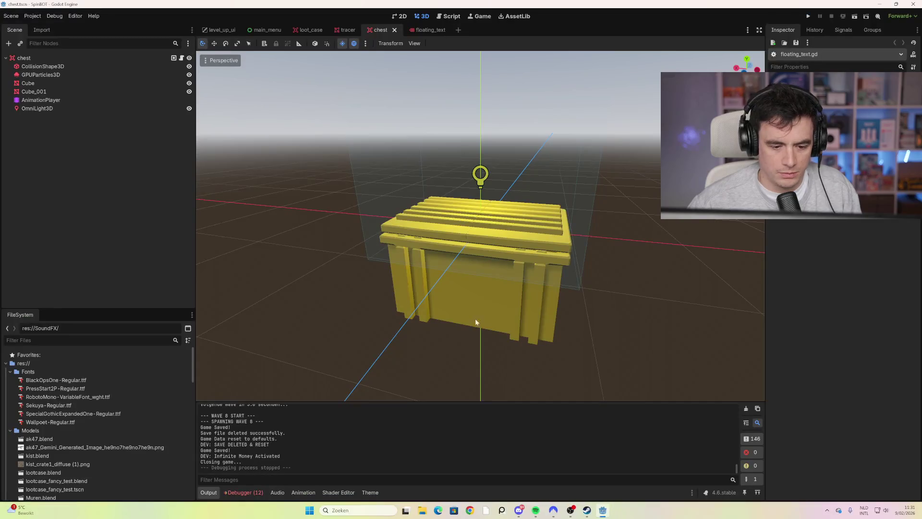
Collapse the Fonts, Models, SoundFX, Textures and Themes folders in the FileSystem dock.
scroll(344, 221, "down", 2)
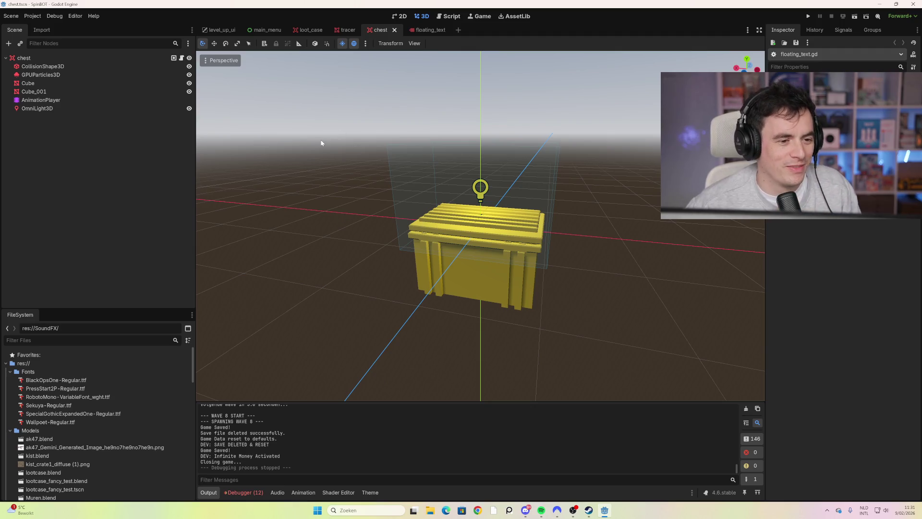
left_click(11, 373)
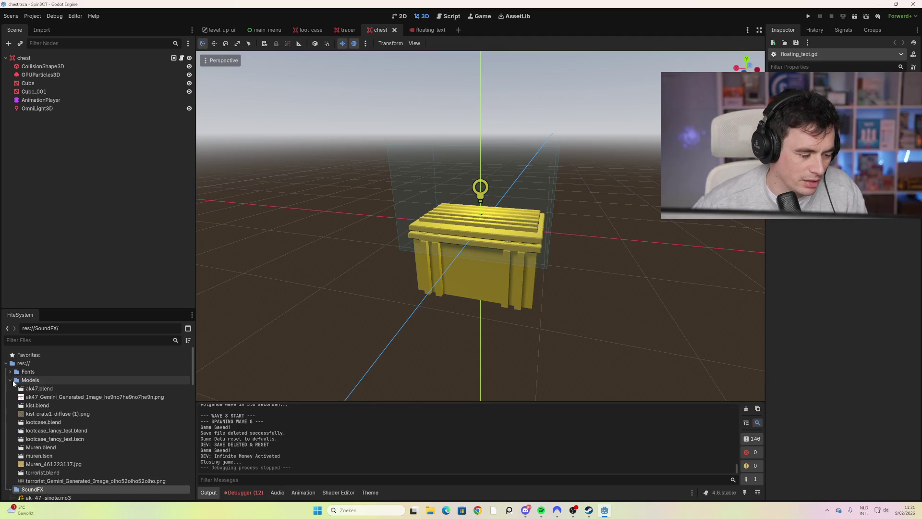
left_click(10, 380)
left_click(10, 389)
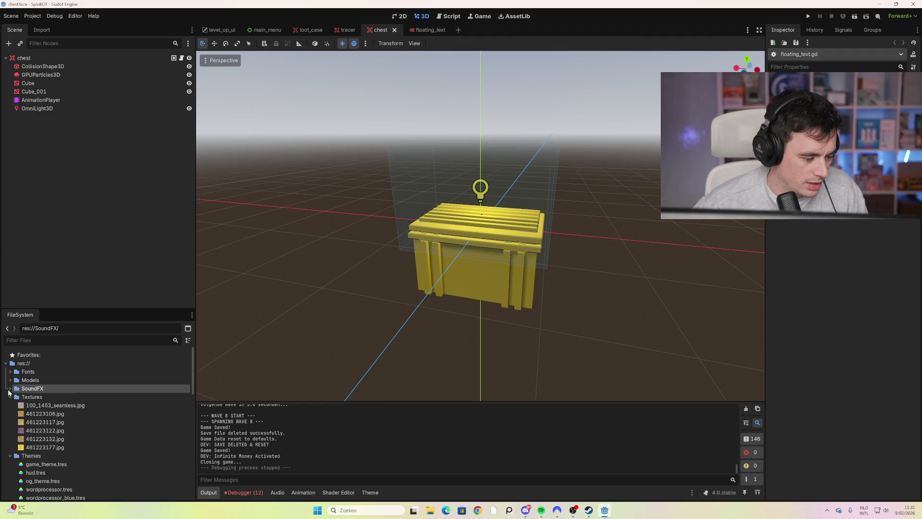
left_click(8, 398)
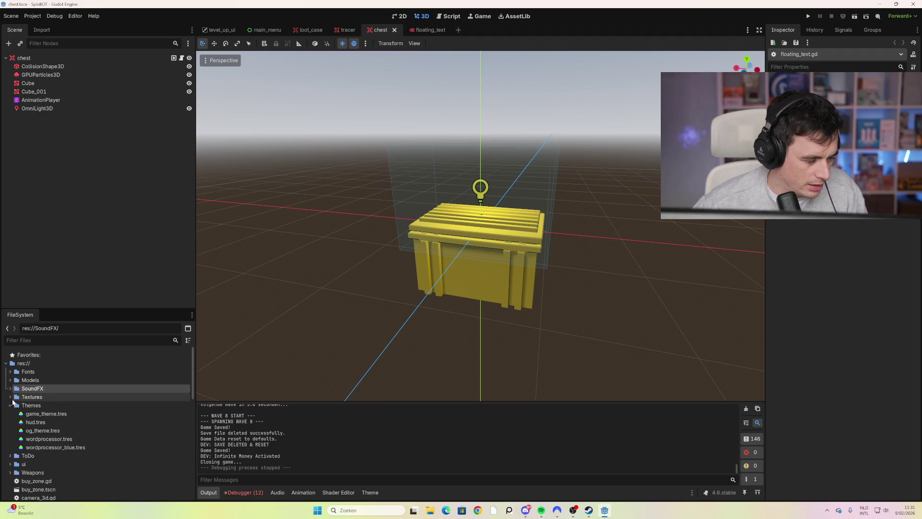
left_click(10, 405)
Scroll through the file list and filter it by 'world'.
scroll(40, 402, "down", 2)
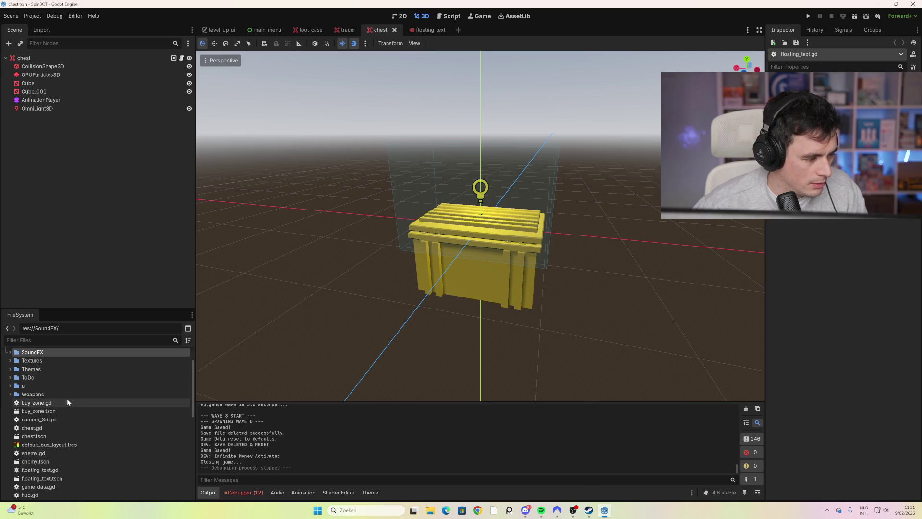
scroll(92, 390, "down", 5)
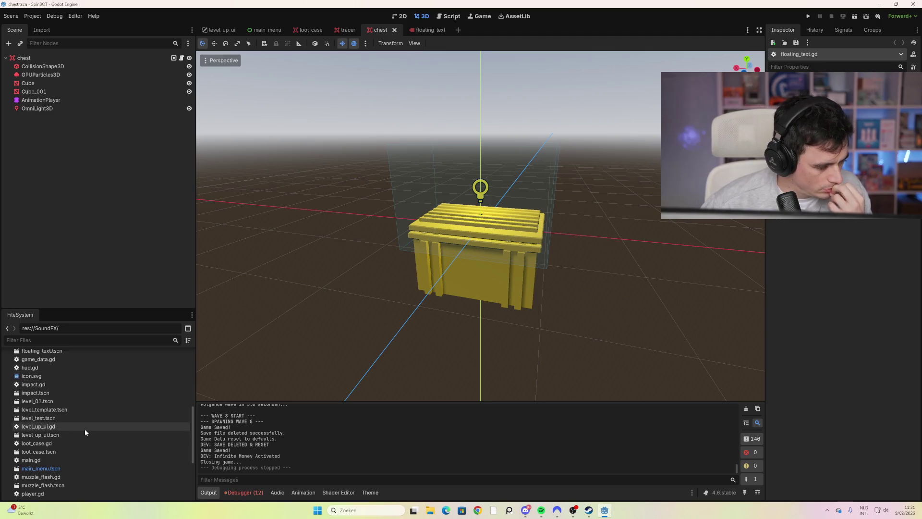
scroll(89, 425, "down", 4)
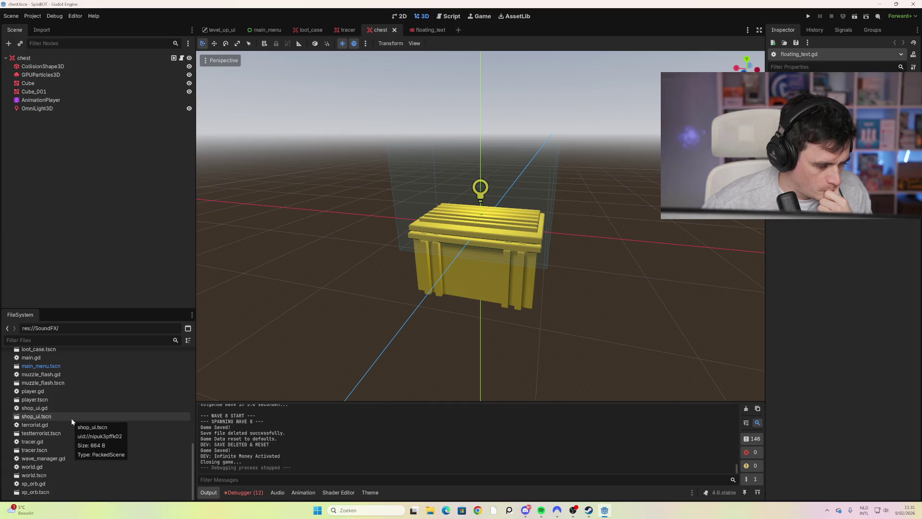
scroll(71, 418, "up", 5)
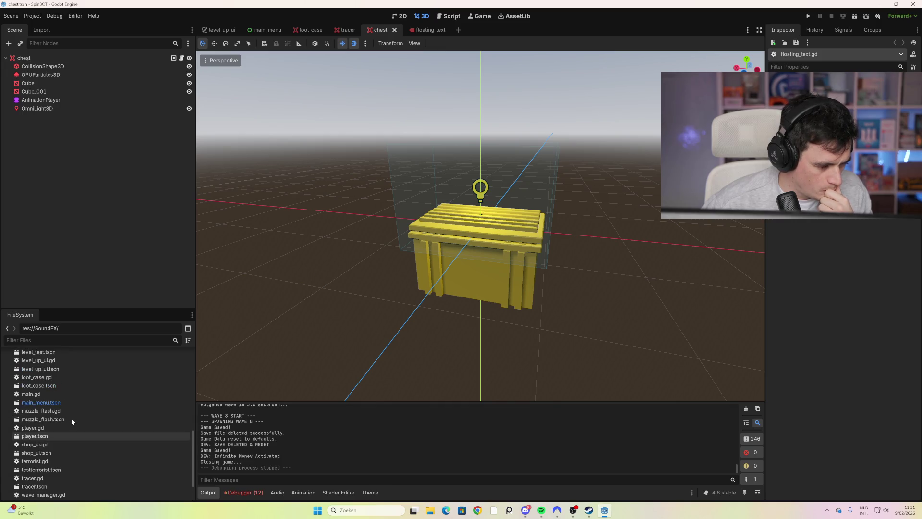
scroll(71, 418, "up", 2)
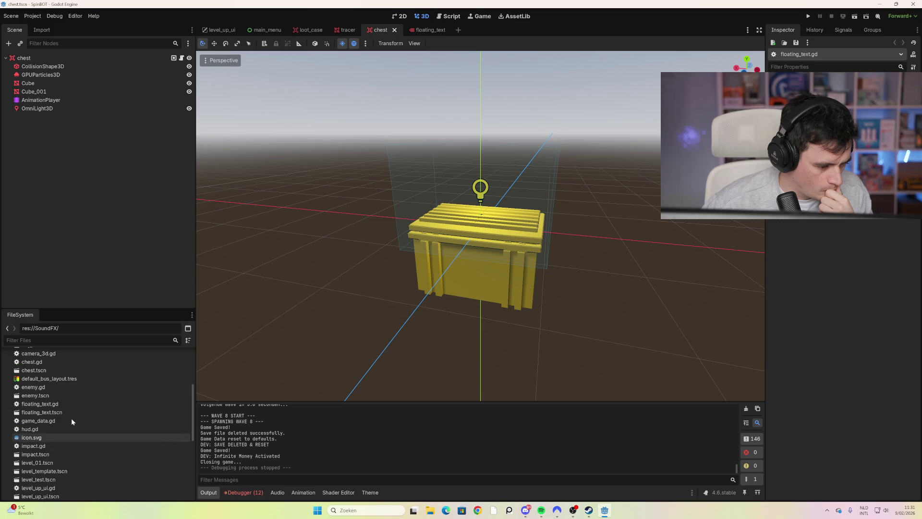
scroll(72, 422, "up", 2)
scroll(71, 418, "up", 3)
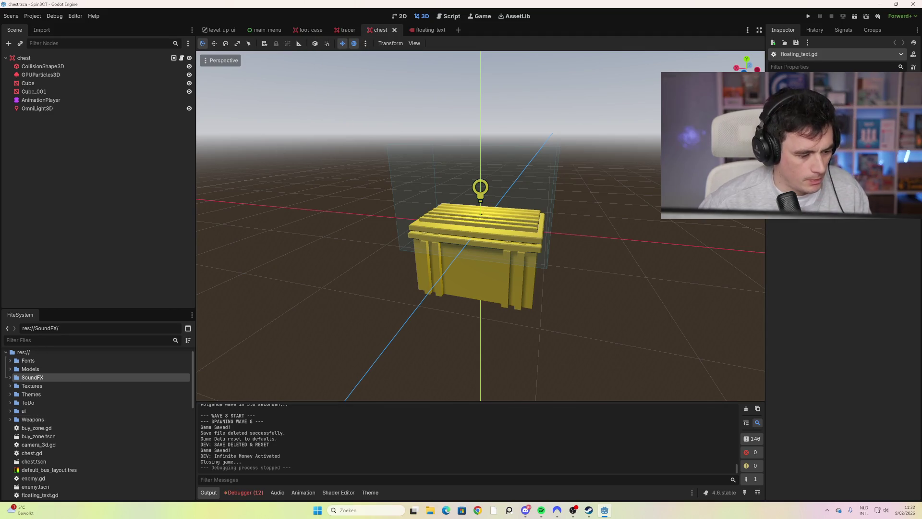
type("world")
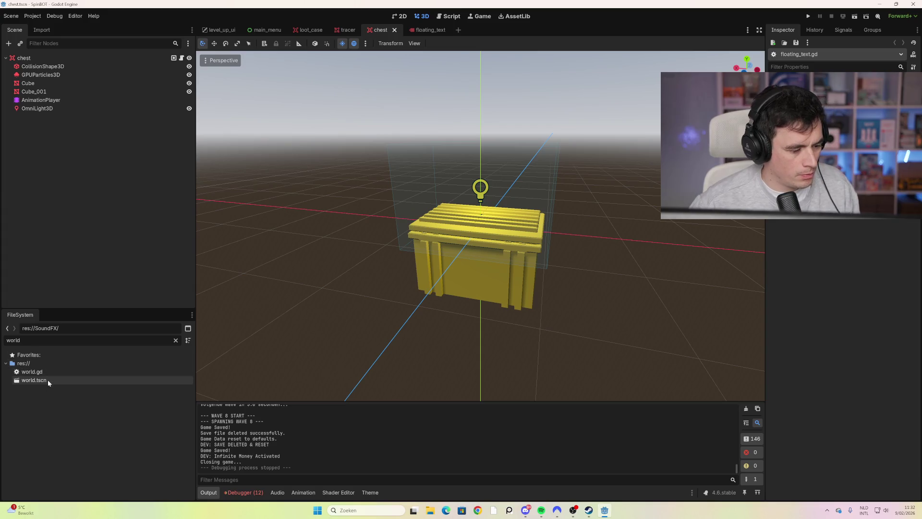
key("ctrl+a")
Filter files by 'level', open level_01.tscn, and select the diagonal wall and the Muren3 group.
type("level")
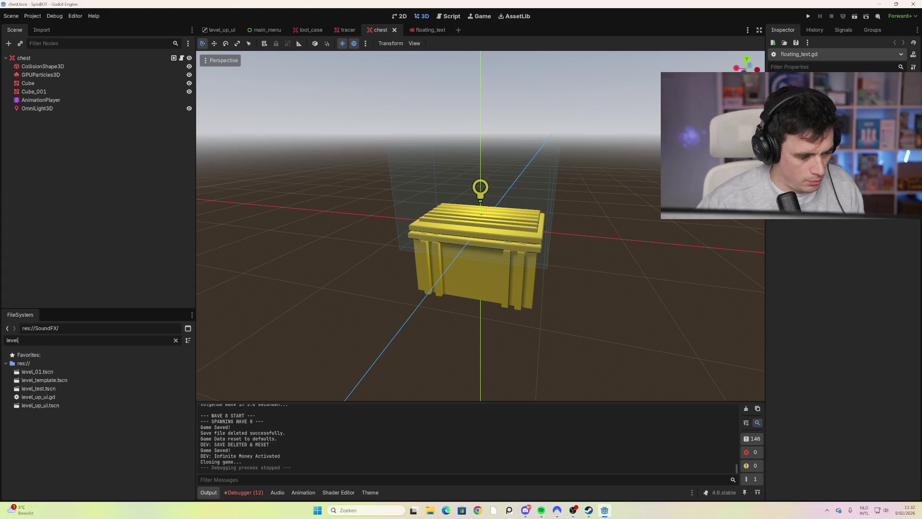
double_click(36, 372)
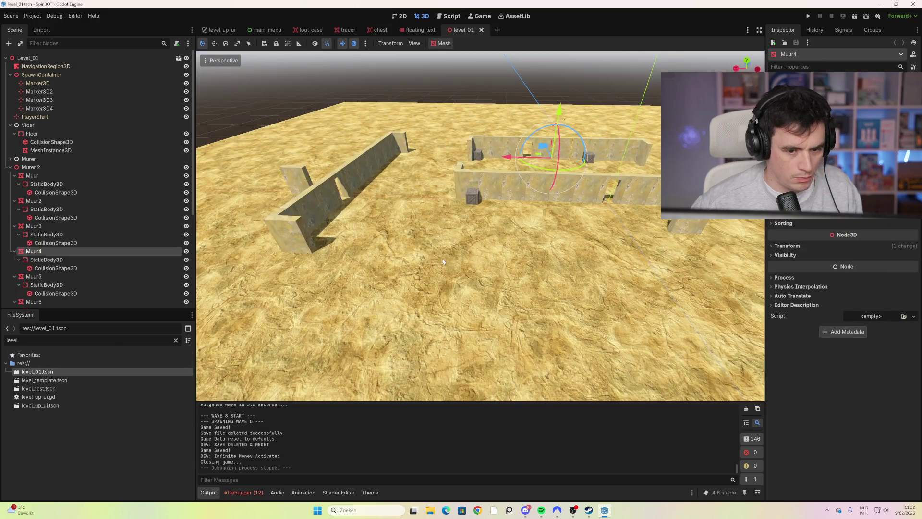
scroll(416, 273, "down", 5)
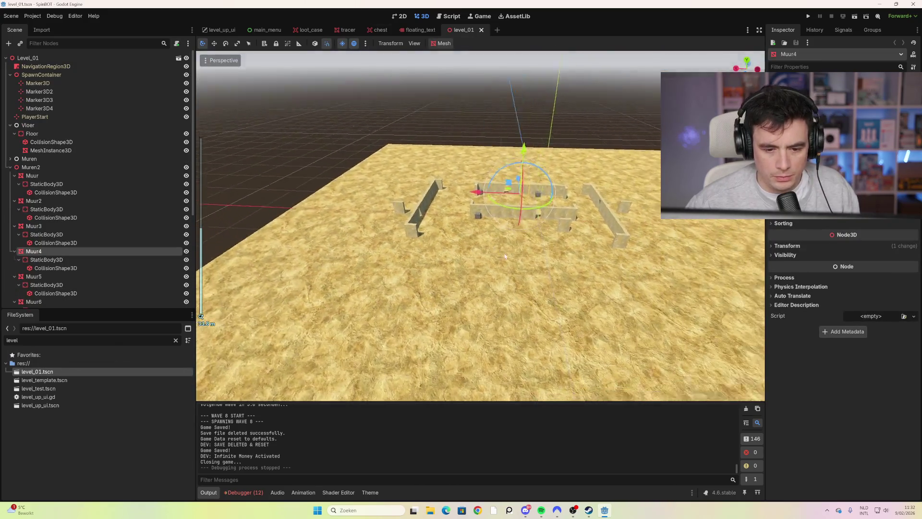
scroll(505, 256, "up", 6)
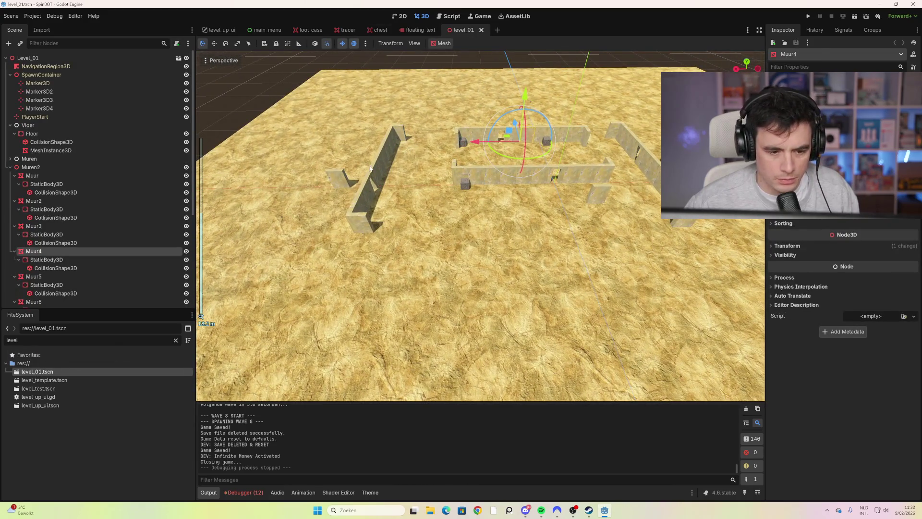
left_click(371, 168)
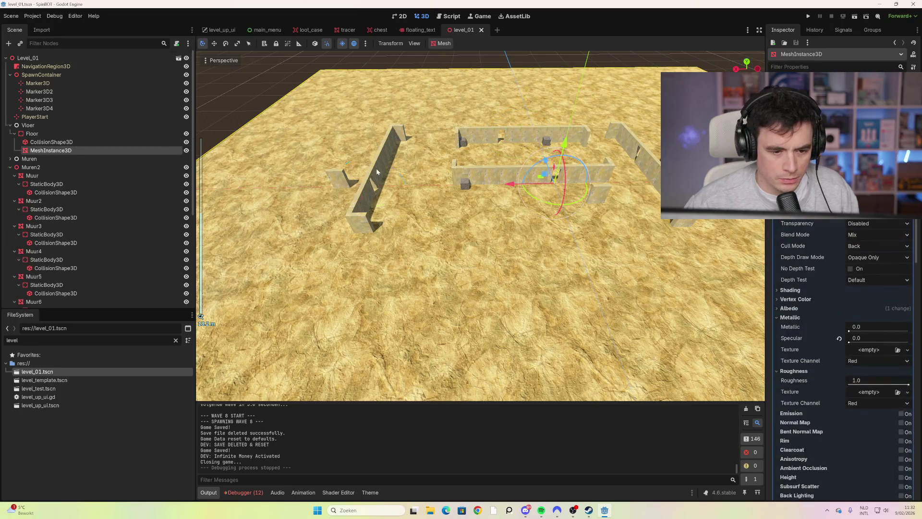
scroll(82, 247, "down", 5)
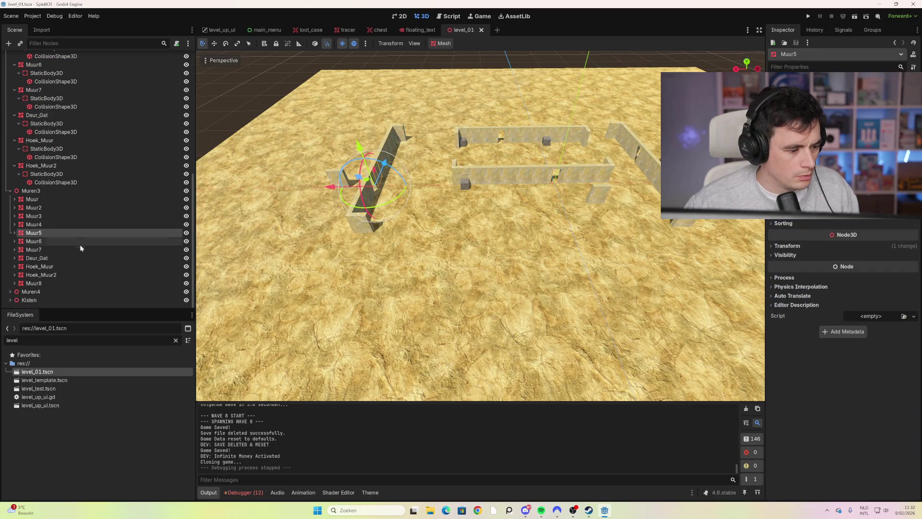
left_click(10, 191)
left_click(33, 284)
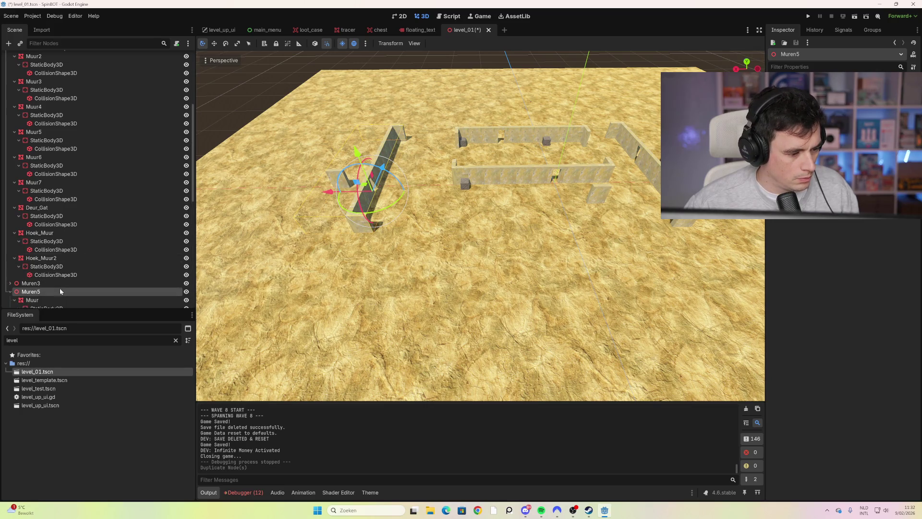
Duplicate Muren3 as Muren5, rotate it 90°, and drag it into a new position.
key("ctrl+d")
left_click_drag(330, 191, 470, 192)
left_click_drag(504, 156, 507, 281)
scroll(511, 257, "down", 2)
key("ctrl+z")
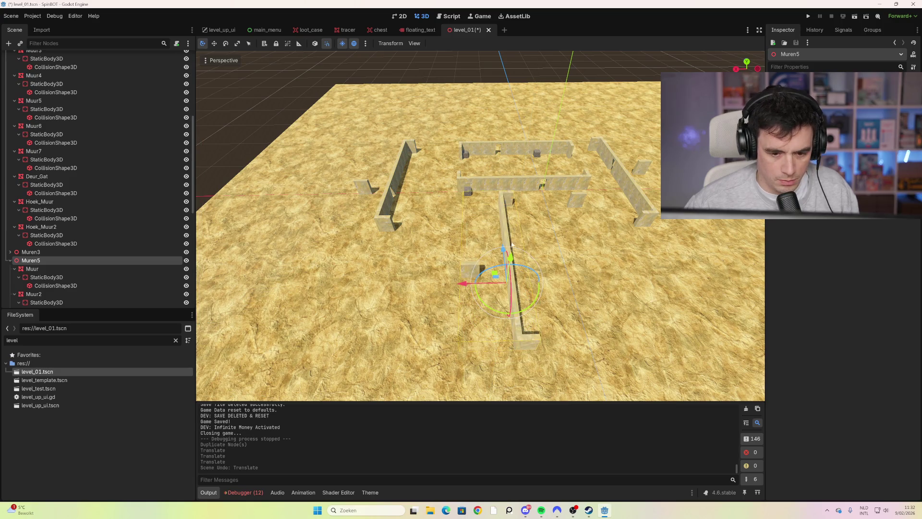
left_click_drag(506, 312, 518, 311)
mouse_move(505, 255)
left_mouse_down()
mouse_move(504, 216)
mouse_move(506, 247)
mouse_move(471, 245)
mouse_move(558, 242)
left_mouse_up()
left_click_drag(576, 287, 570, 245)
Orbit around the new walls, then select Muren5 and duplicate it as Muren6.
scroll(488, 278, "down", 2)
left_click_drag(488, 279, 548, 277)
left_click(548, 276)
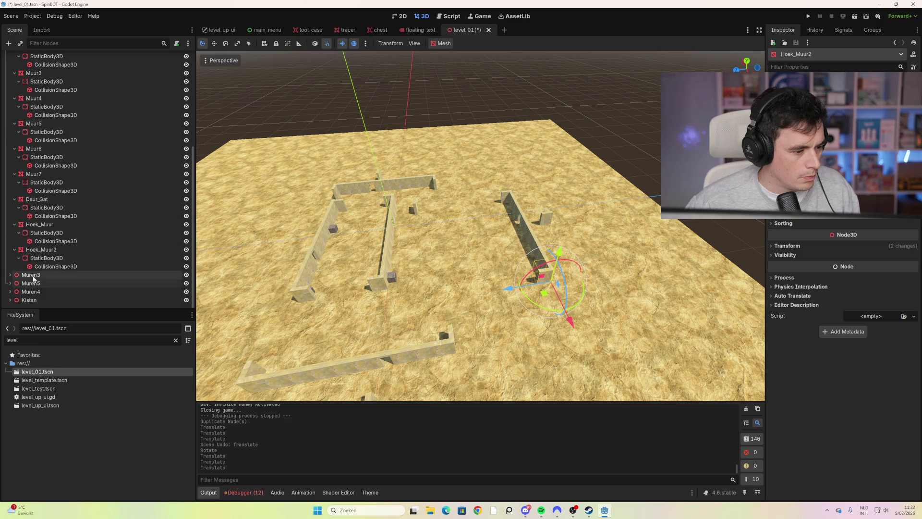
left_click(40, 284)
key("ctrl+d")
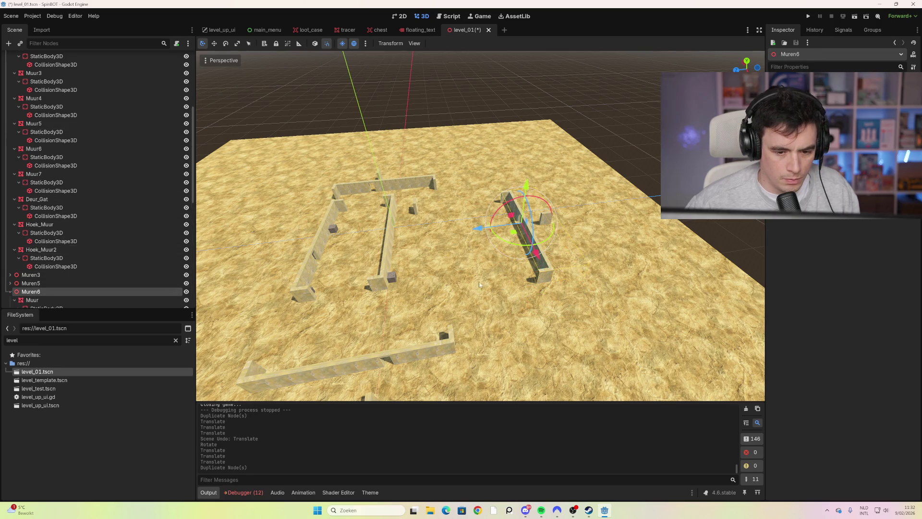
Drag the Muren6 copy to the left side and inspect nearby walls, undoing an accidental Muur3 rotation.
left_click_drag(478, 228, 197, 258)
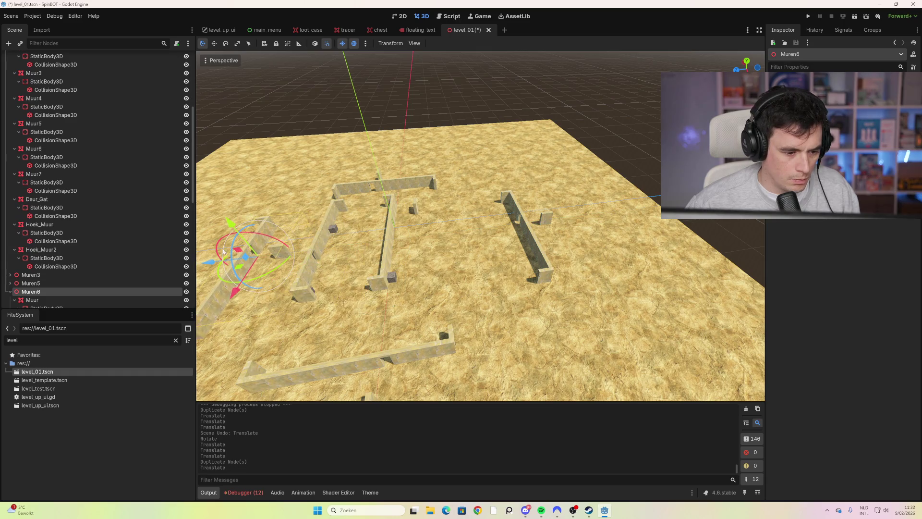
scroll(262, 278, "down", 3)
left_click(331, 270)
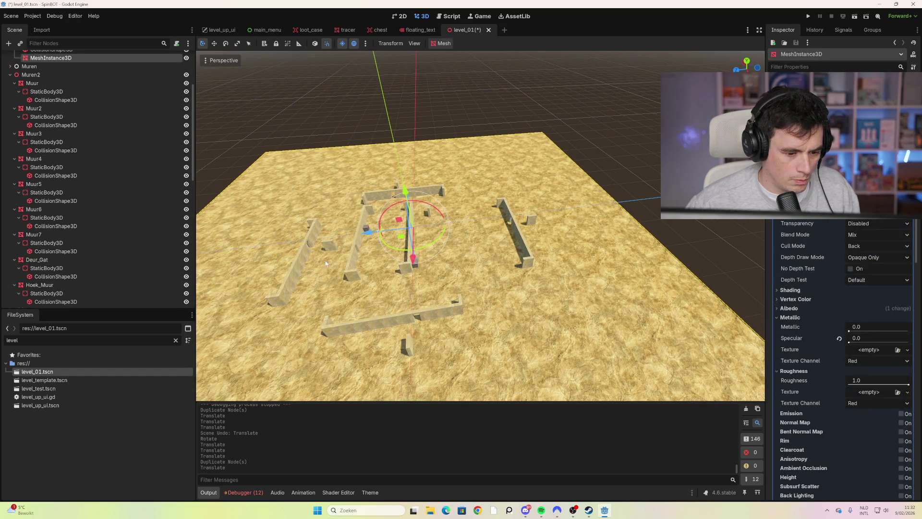
scroll(95, 301, "down", 5)
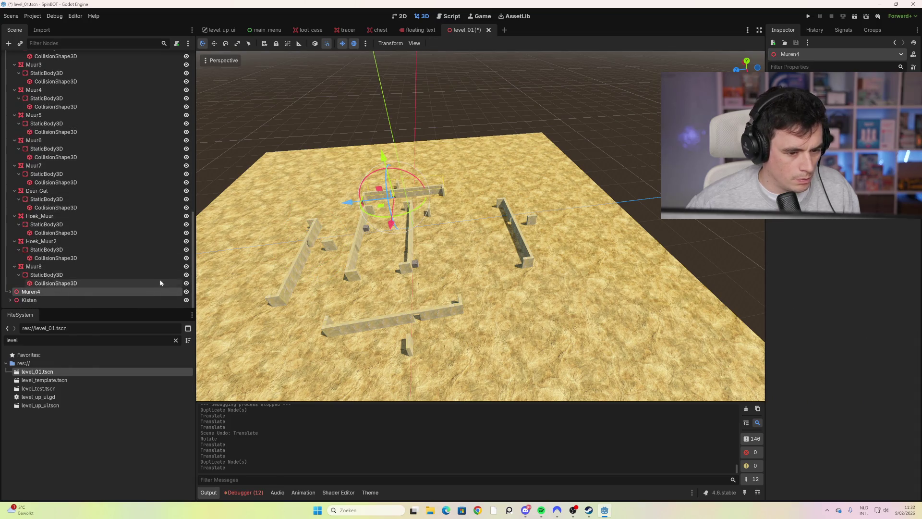
left_click(262, 277)
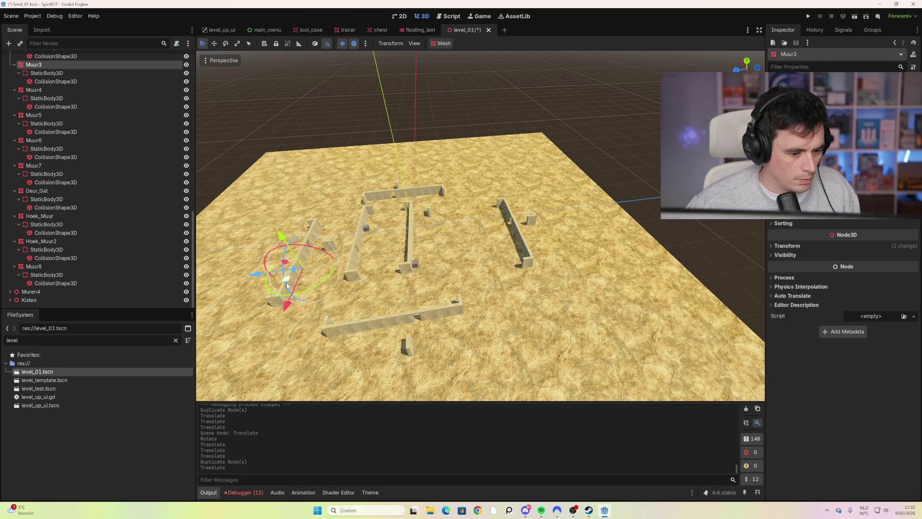
left_click_drag(263, 276, 253, 286)
key("ctrl+z")
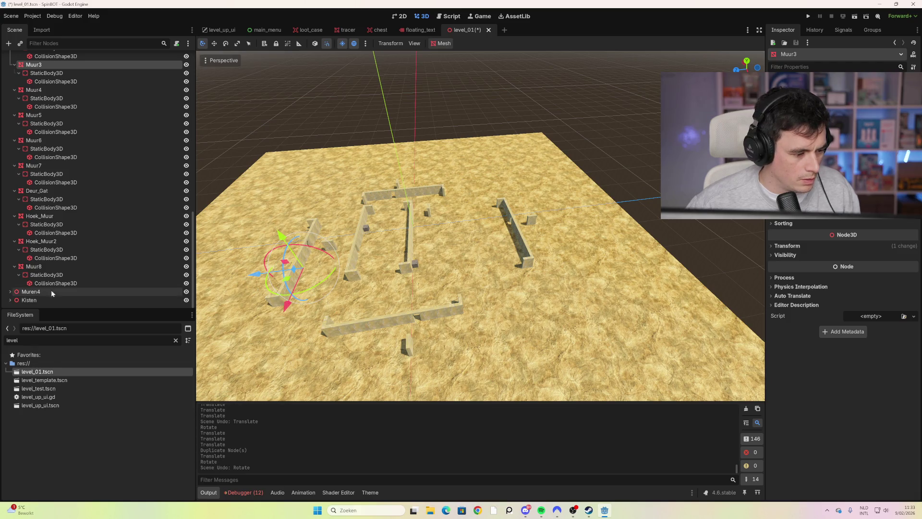
scroll(82, 129, "up", 2)
scroll(75, 154, "up", 6)
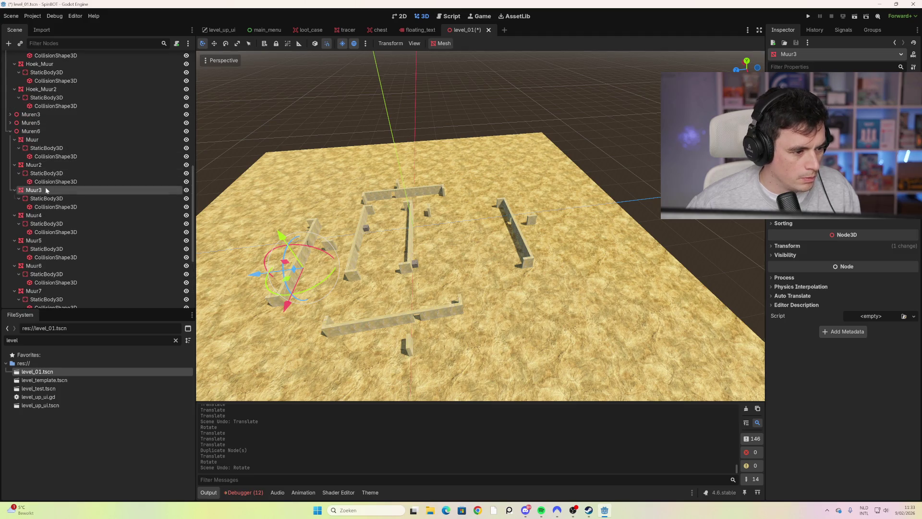
left_click(274, 293)
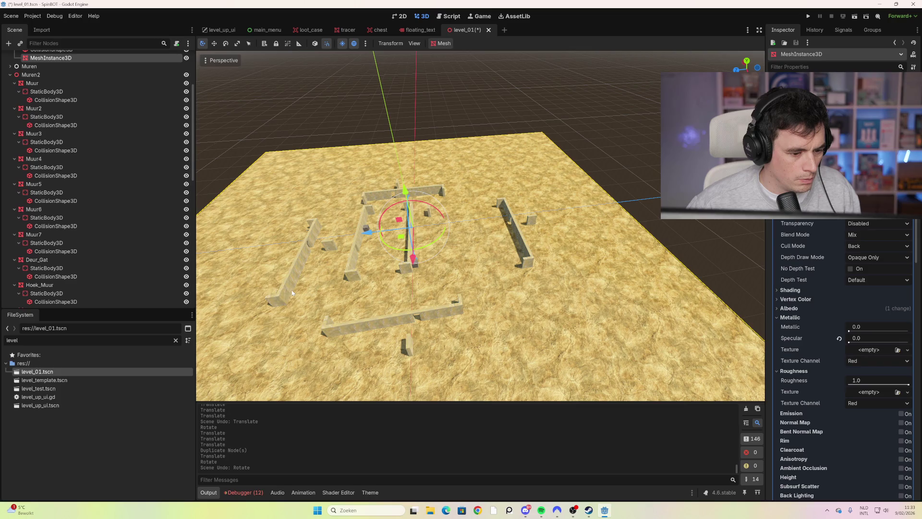
left_click(292, 293)
scroll(85, 304, "down", 4)
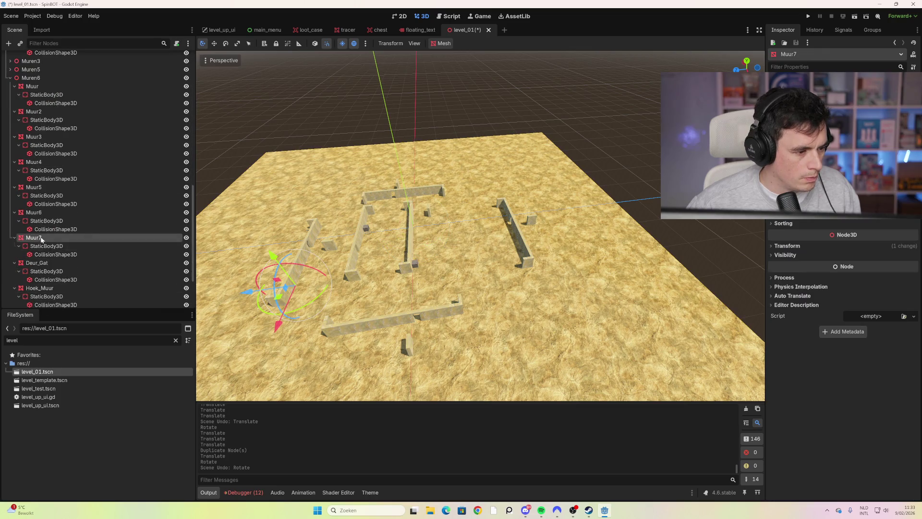
scroll(42, 240, "up", 3)
Rotate the Muren6 group -120° and recentre the view on the floor from above.
left_click(24, 141)
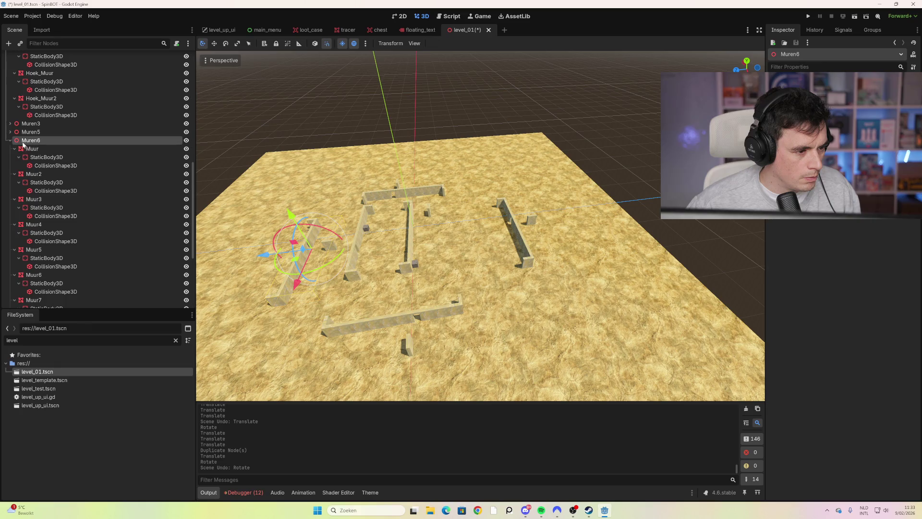
left_click(11, 141)
mouse_move(284, 265)
left_mouse_down()
mouse_move(232, 279)
mouse_move(253, 240)
mouse_move(307, 245)
mouse_move(355, 272)
left_mouse_up()
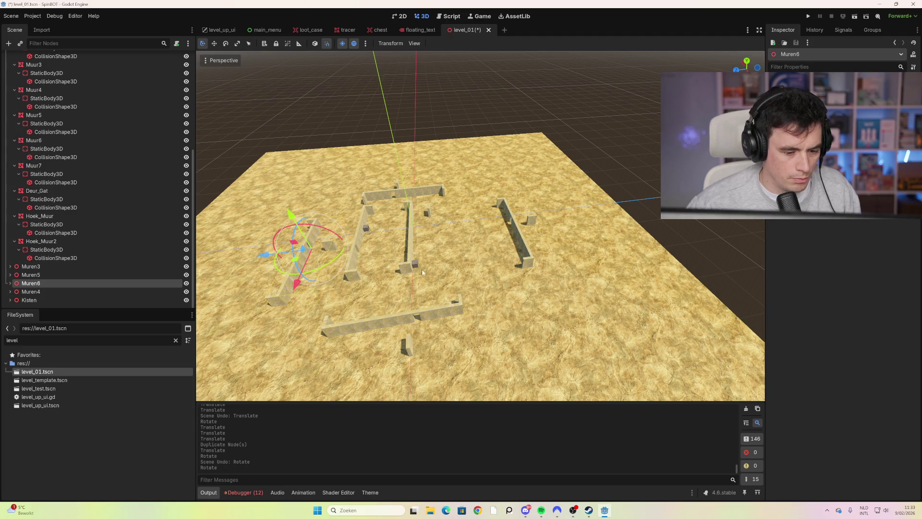
left_click(576, 255)
key("f")
left_click_drag(494, 257, 533, 288)
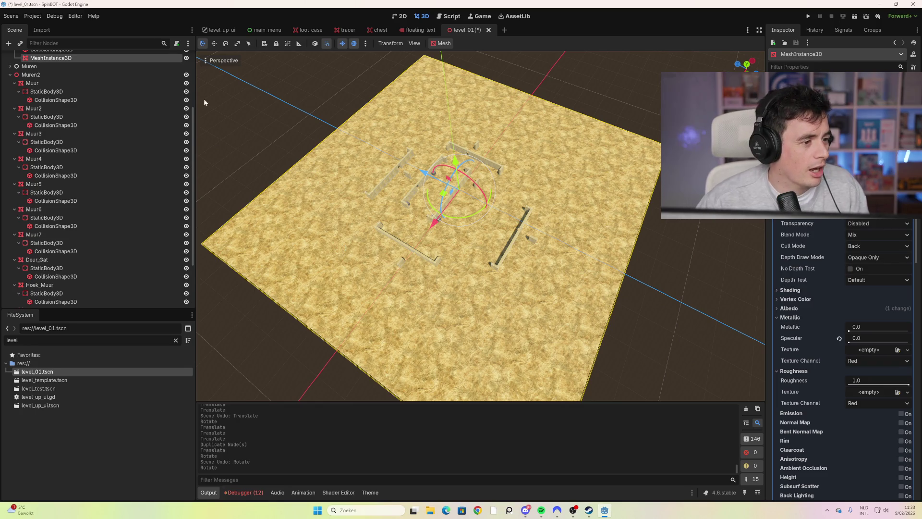
Rotate the Muren6 walls 180° and move them 5 along X and 6 along Z.
left_click(11, 75)
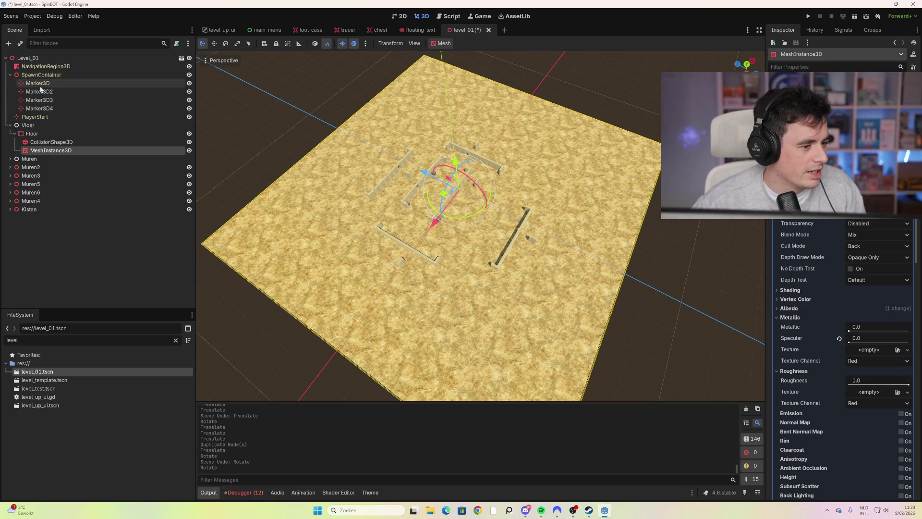
scroll(331, 160, "up", 3)
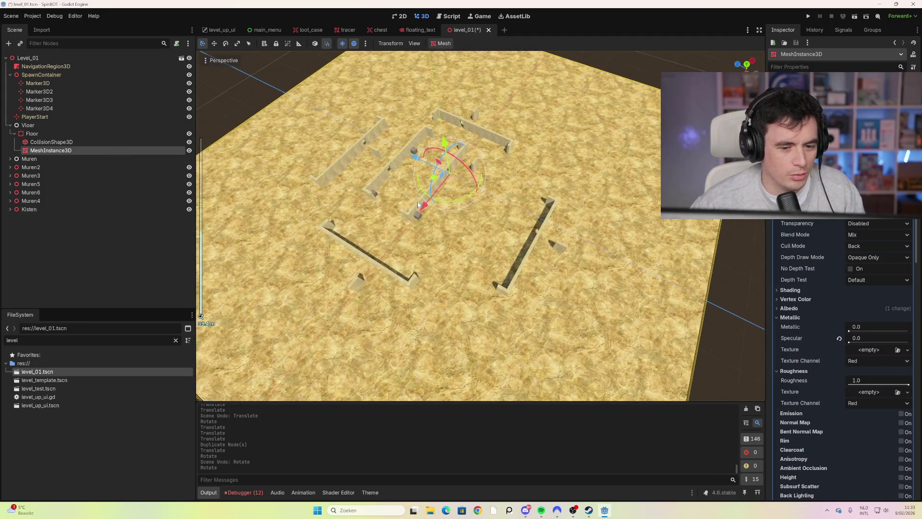
left_click(331, 160)
scroll(124, 304, "down", 5)
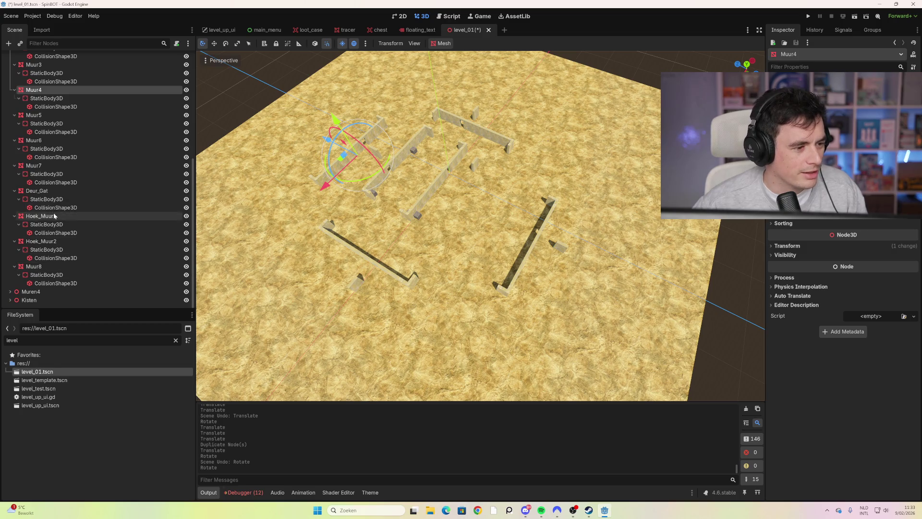
scroll(59, 212, "up", 4)
left_click(46, 132)
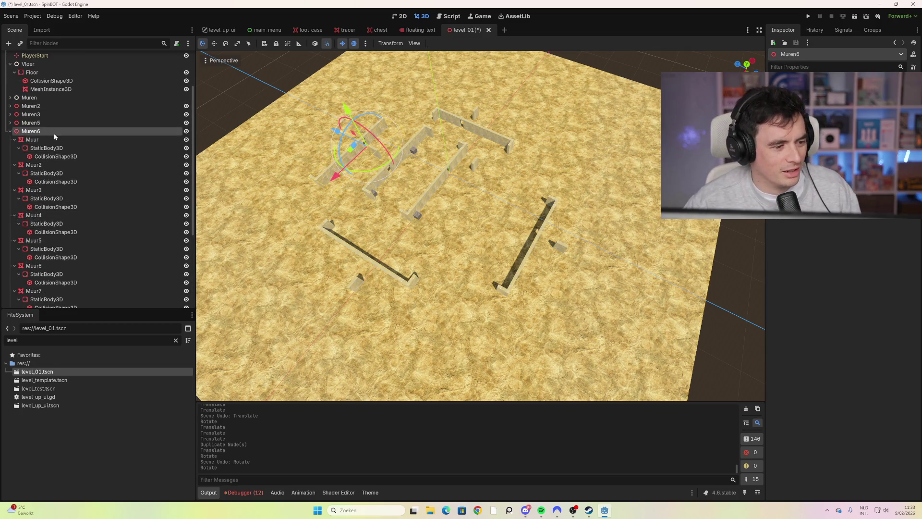
left_click_drag(365, 173, 374, 110)
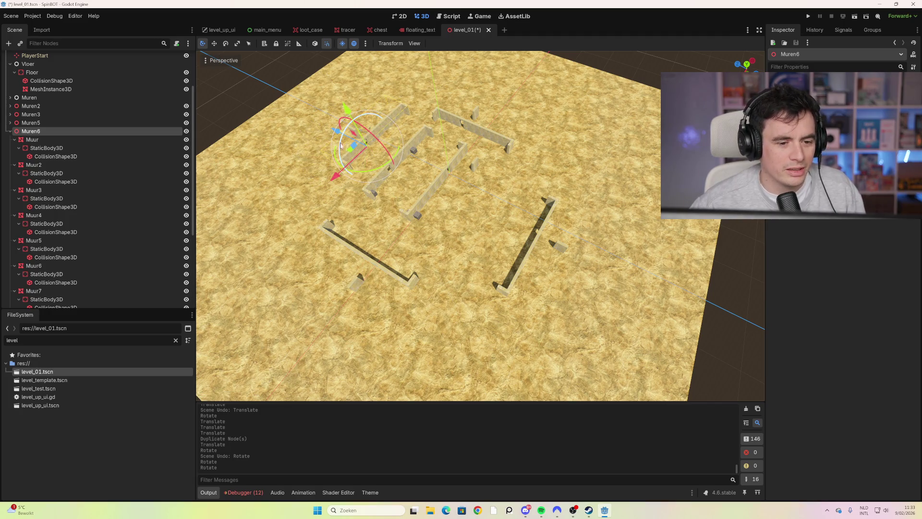
left_click_drag(332, 177, 315, 190)
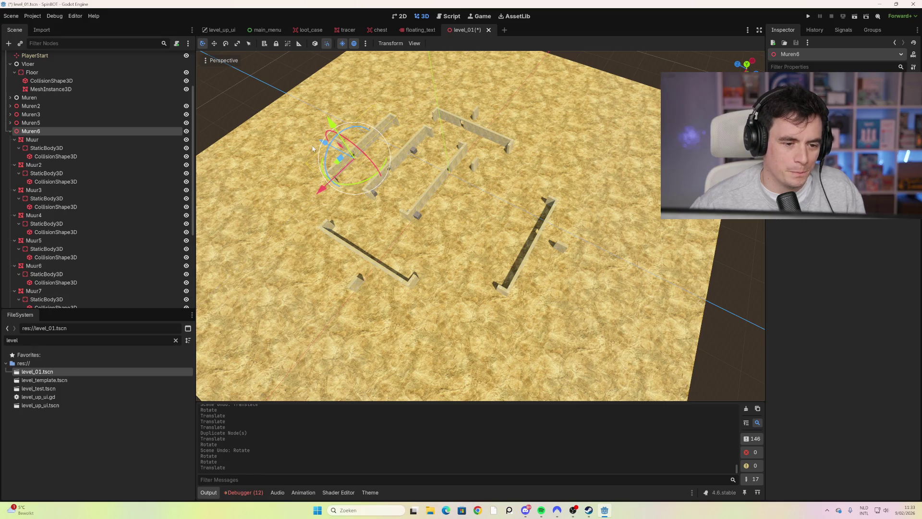
left_click_drag(322, 144, 305, 130)
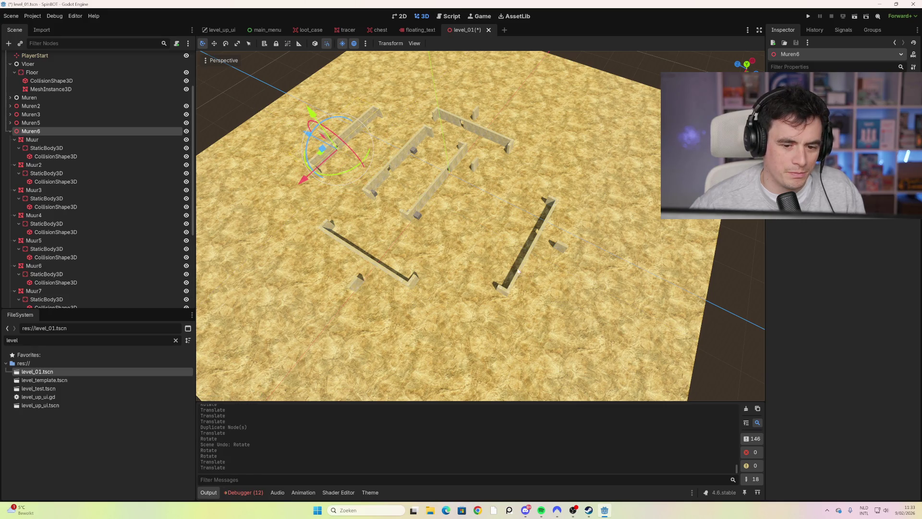
Select the floor and the Hoek_Muur2 collision shape, then scroll to Muren5's wall pieces.
left_click(480, 240)
scroll(514, 242, "down", 5)
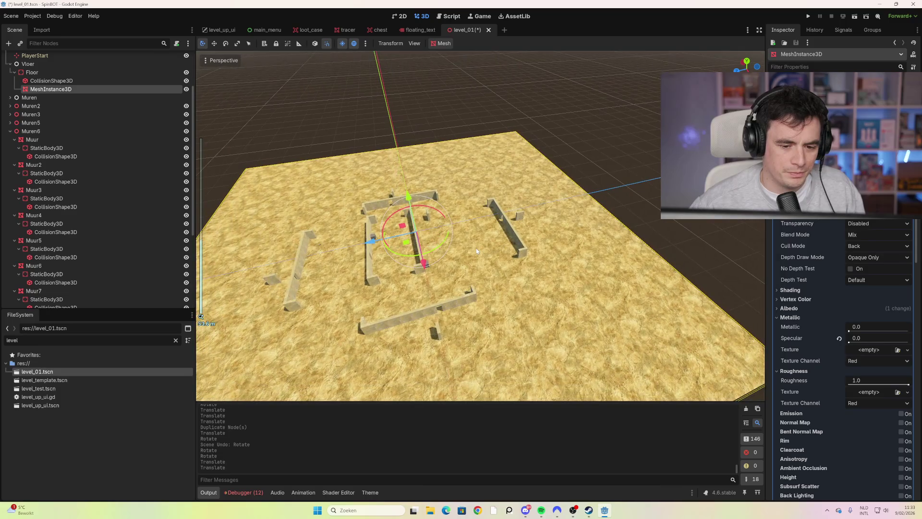
left_click(507, 247)
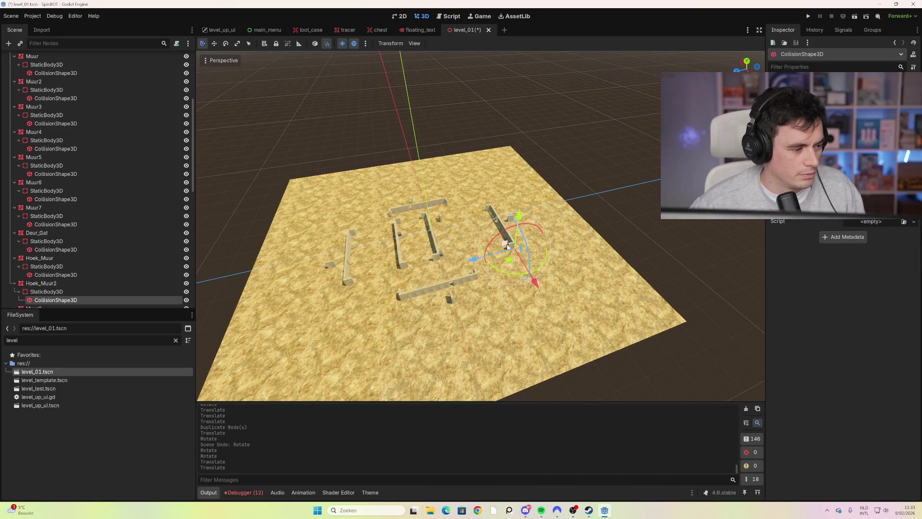
scroll(93, 278, "down", 5)
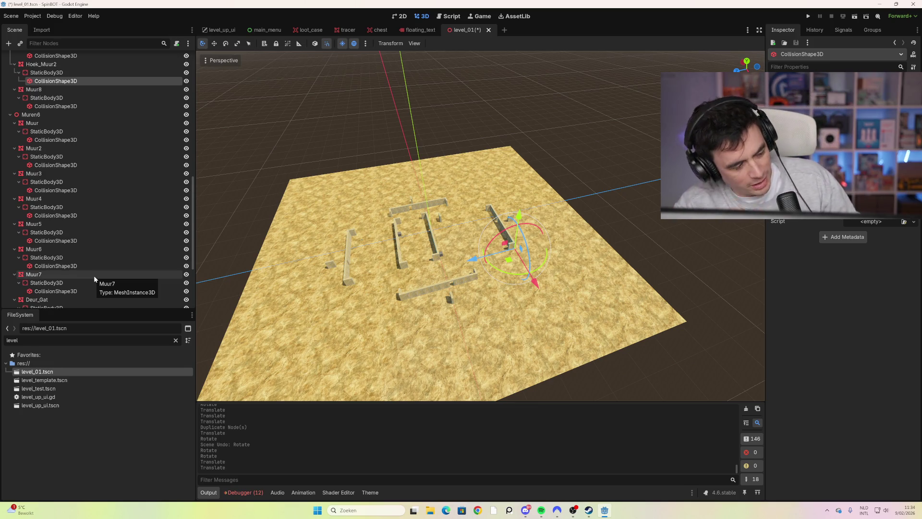
scroll(94, 245, "up", 5)
scroll(94, 245, "up", 9)
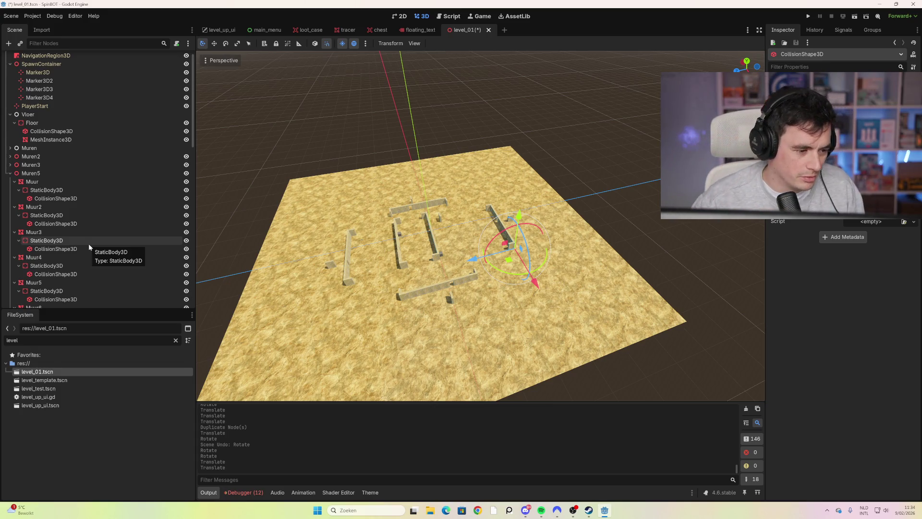
Fold the Muren5 and Muren6 groups, then orbit and zoom around the maze from low and high angles.
left_click(10, 173)
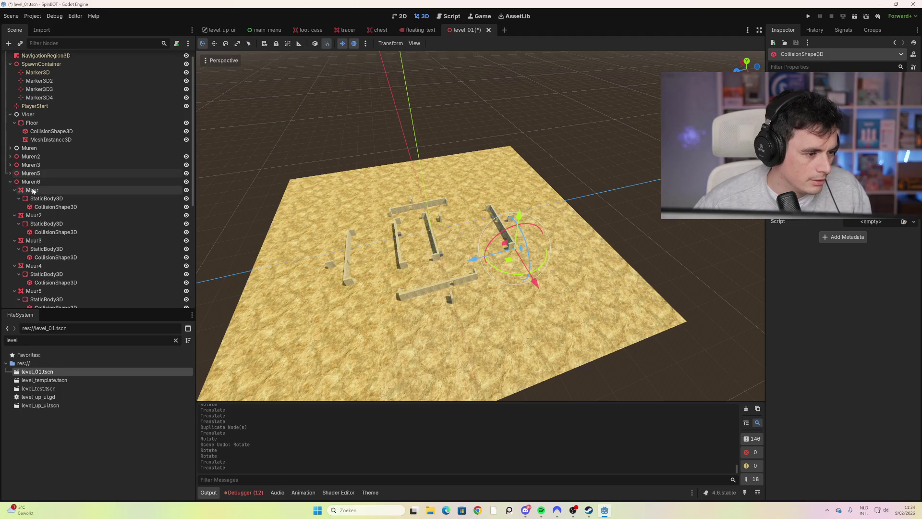
left_click(10, 181)
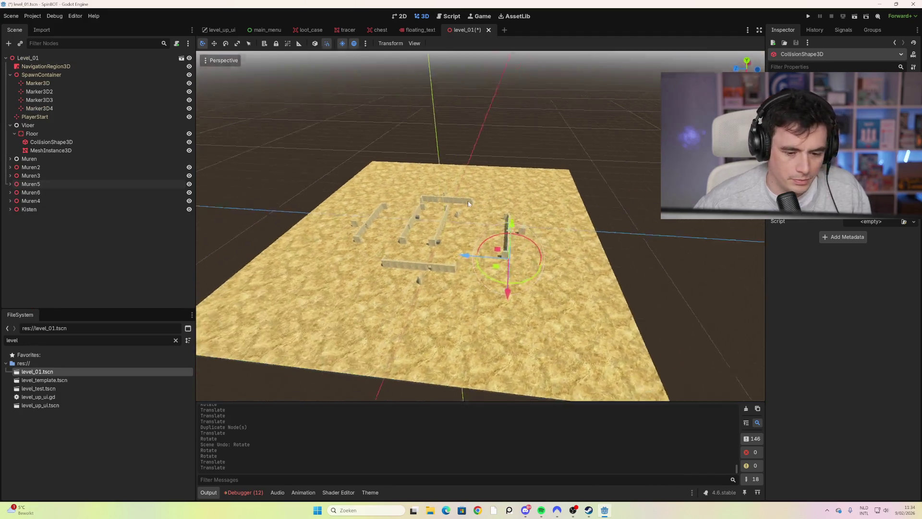
scroll(477, 269, "up", 5)
mouse_move(477, 269)
left_mouse_down()
mouse_move(480, 255)
mouse_move(546, 243)
mouse_move(448, 236)
left_mouse_up()
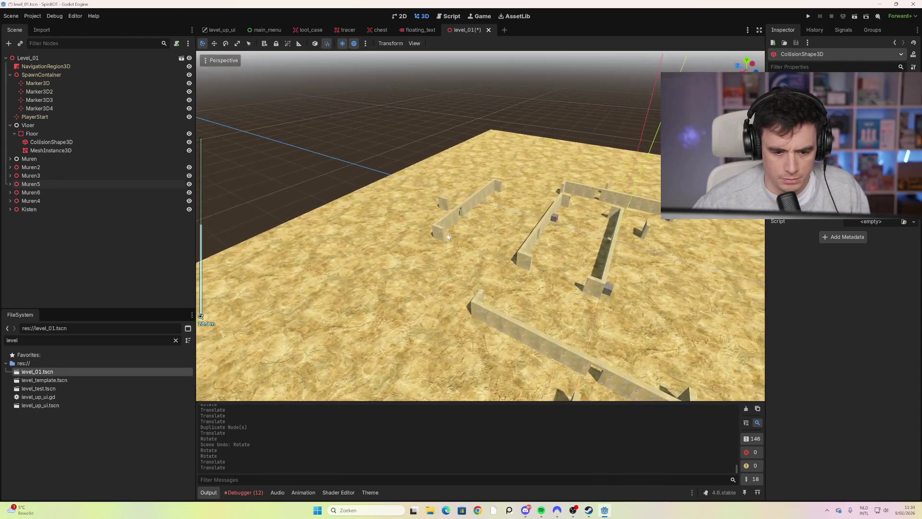
scroll(448, 236, "down", 5)
left_click_drag(509, 230, 403, 252)
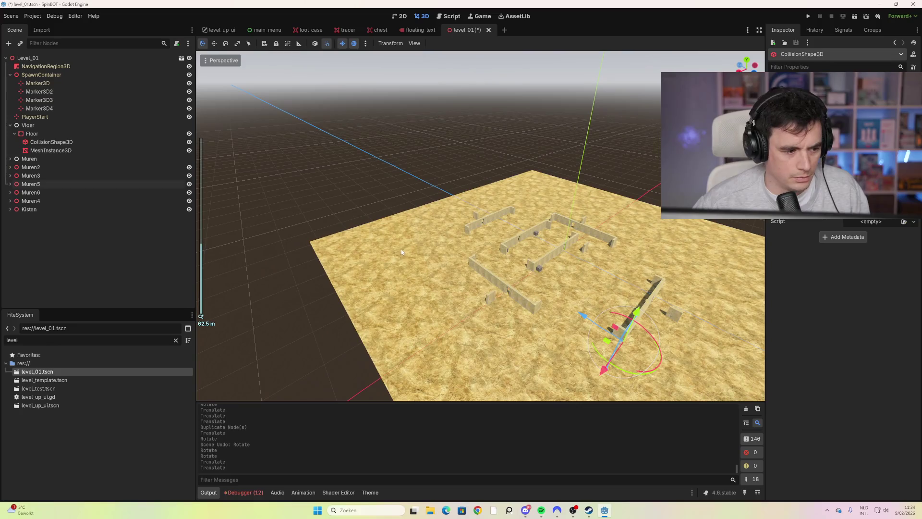
mouse_move(211, 217)
left_mouse_down()
mouse_move(459, 233)
mouse_move(463, 242)
left_mouse_up()
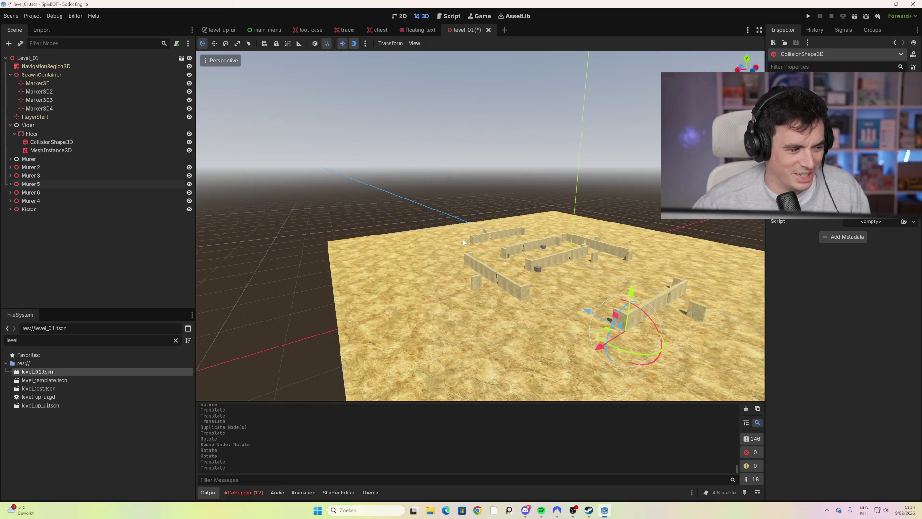
left_click_drag(493, 255, 501, 258)
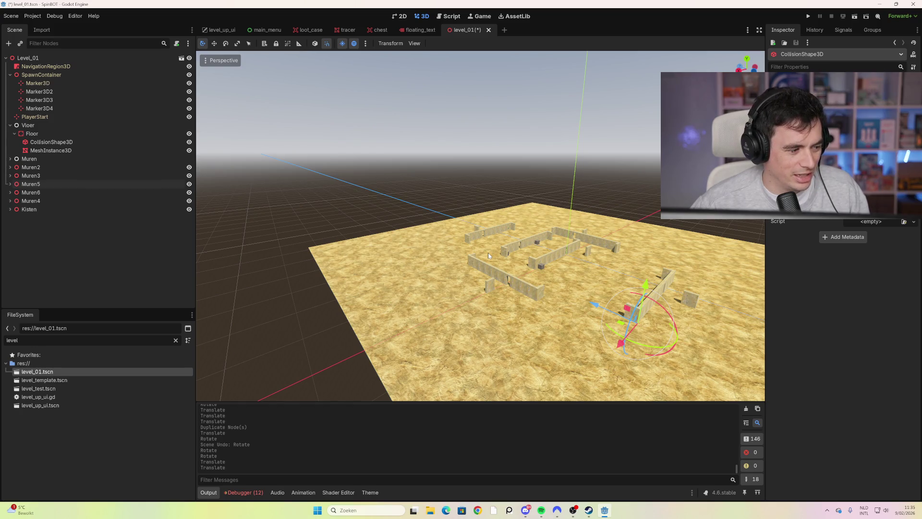
left_click_drag(491, 254, 528, 283)
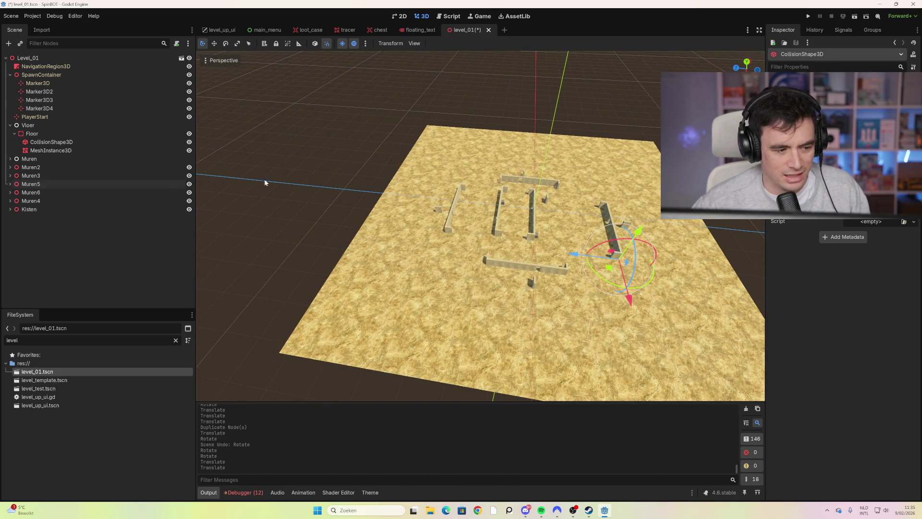
Review the Muren4, Kisten, Muren6 and Muren5 groups and orbit and zoom over the maze.
left_click(57, 200)
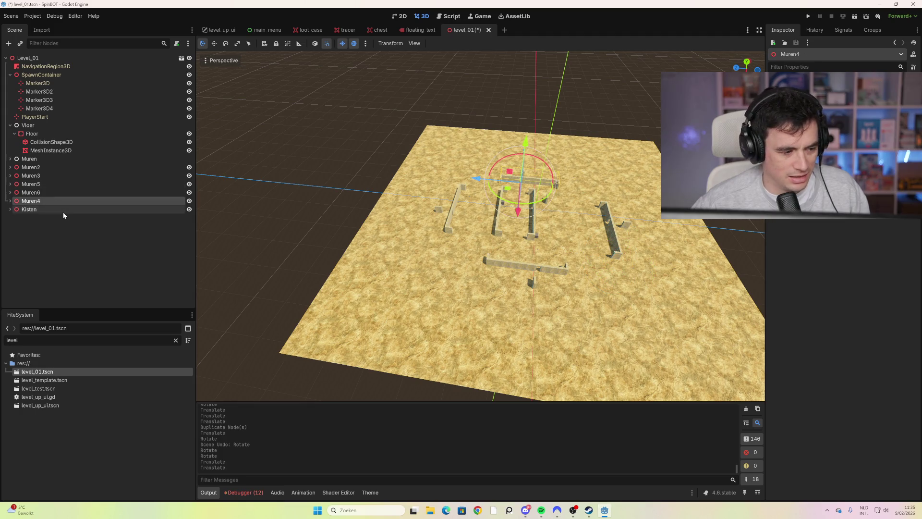
left_click(63, 212)
left_click(70, 192)
left_click(65, 183)
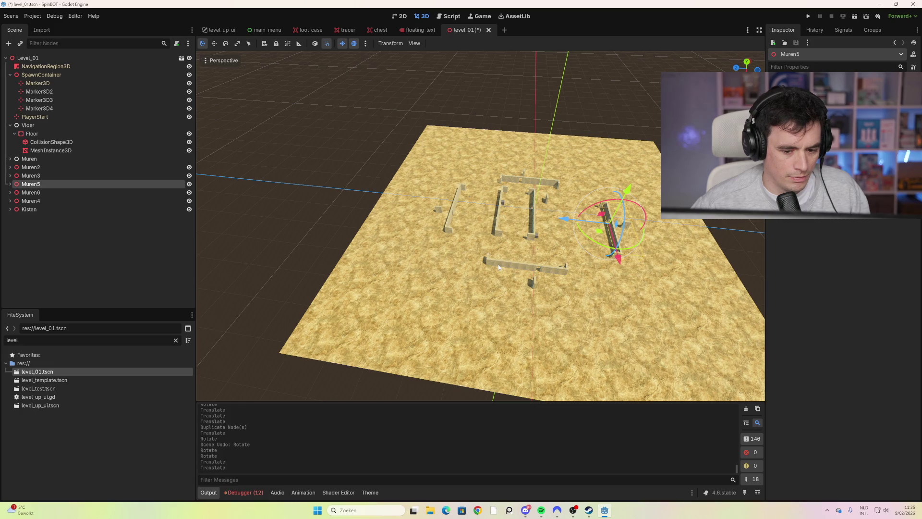
mouse_move(665, 266)
left_mouse_down()
mouse_move(465, 235)
mouse_move(450, 159)
mouse_move(476, 225)
mouse_move(544, 302)
left_mouse_up()
scroll(466, 236, "up", 3)
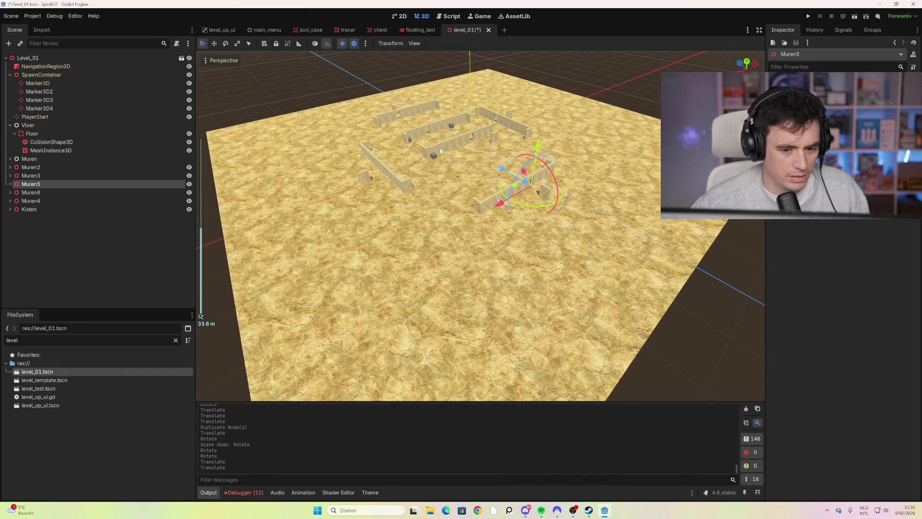
scroll(454, 174, "up", 5)
scroll(457, 178, "up", 3)
scroll(476, 224, "down", 4)
scroll(545, 301, "up", 3)
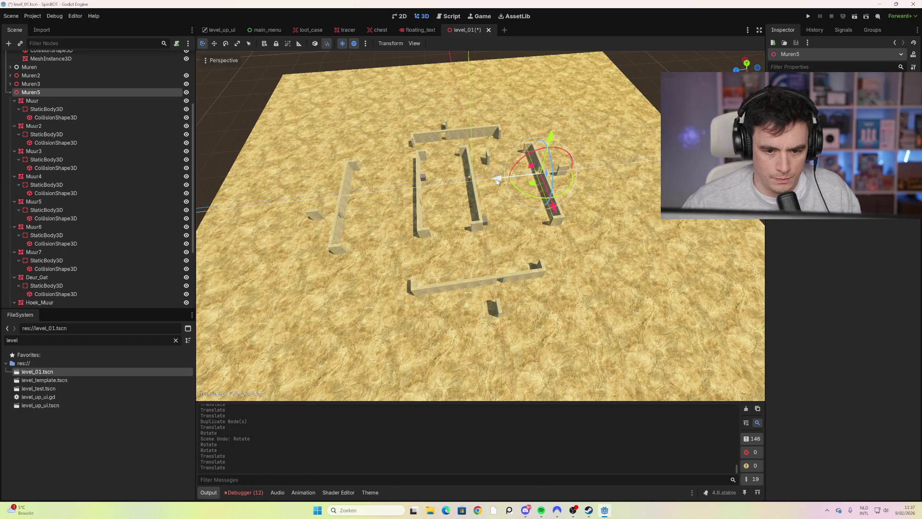
left_click_drag(497, 182, 498, 182)
Move the Muren6 wall group -2 on X and -3 on Z.
left_click(331, 249)
scroll(159, 262, "down", 2)
scroll(108, 266, "up", 2)
scroll(89, 244, "down", 5)
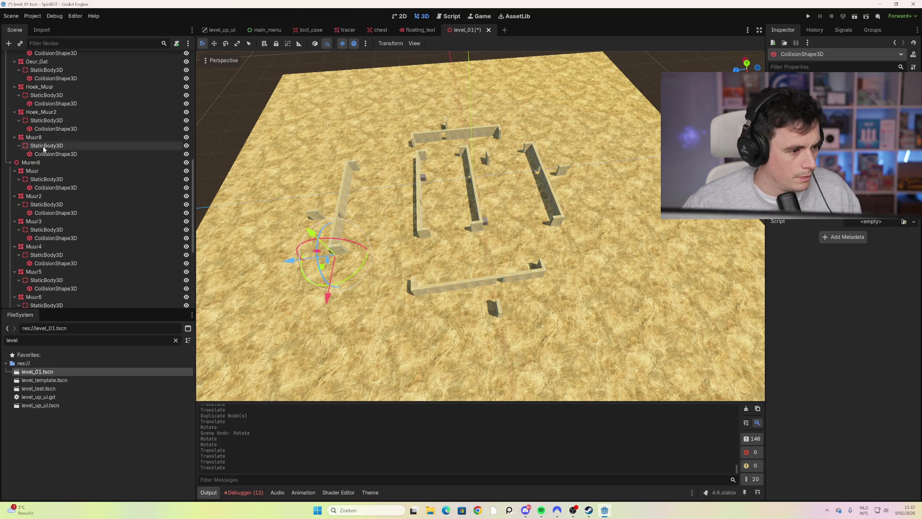
left_click(42, 163)
left_click(42, 163)
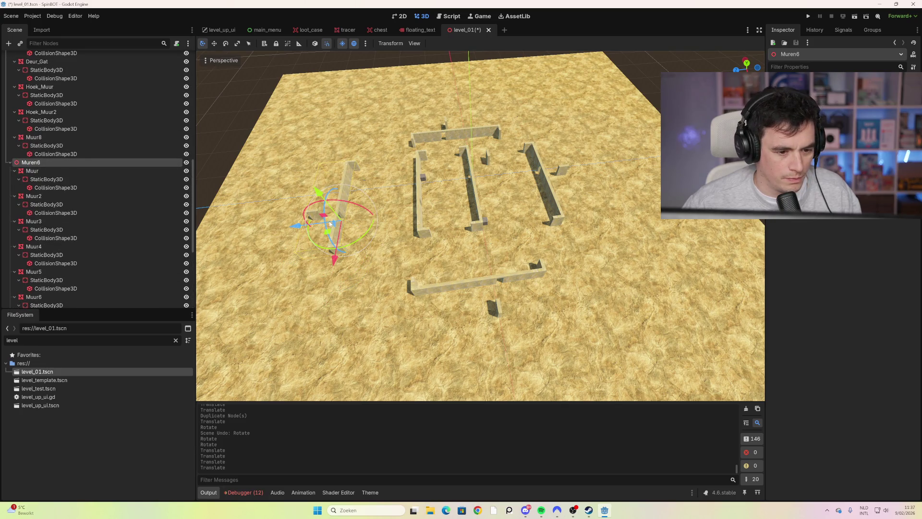
mouse_move(335, 259)
left_mouse_down()
mouse_move(339, 249)
mouse_move(335, 259)
left_mouse_up()
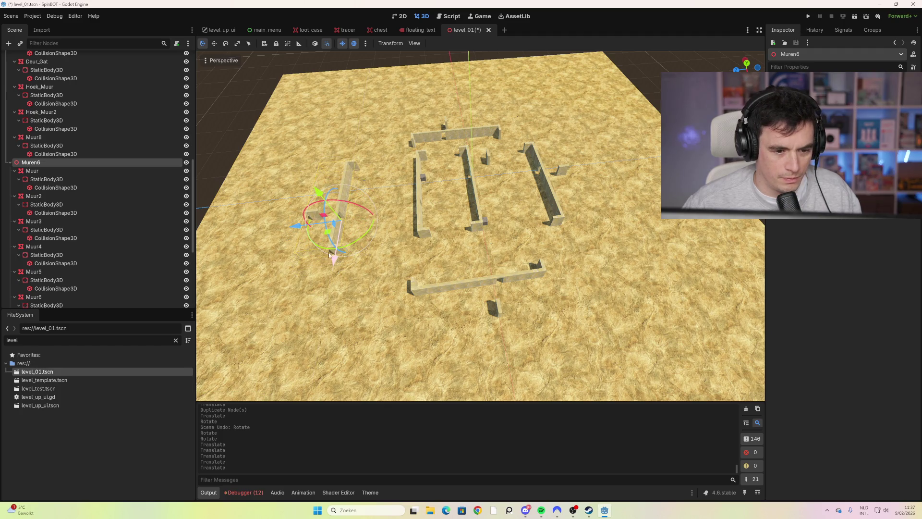
left_click_drag(297, 225, 312, 229)
Select the Hoek_Muur2 corner wall together with its body and shape.
left_click(668, 261)
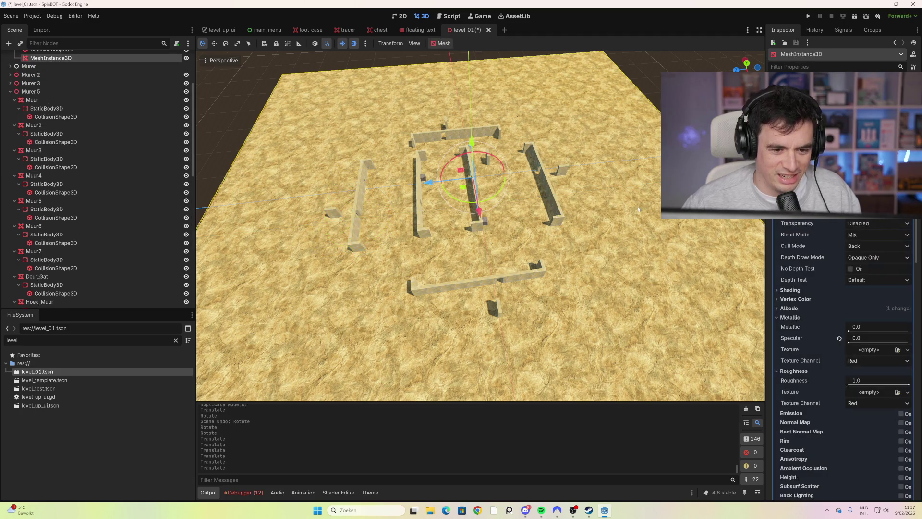
scroll(551, 218, "up", 5)
scroll(551, 217, "down", 3)
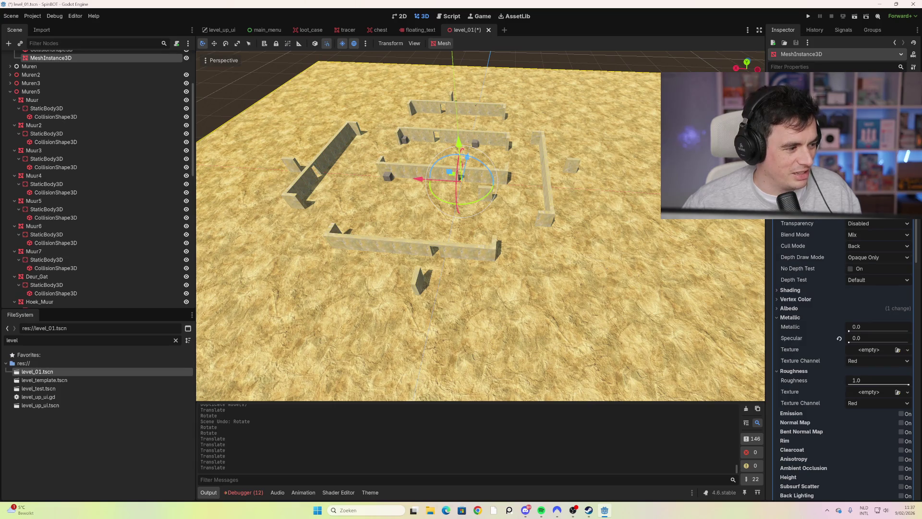
left_click(551, 207)
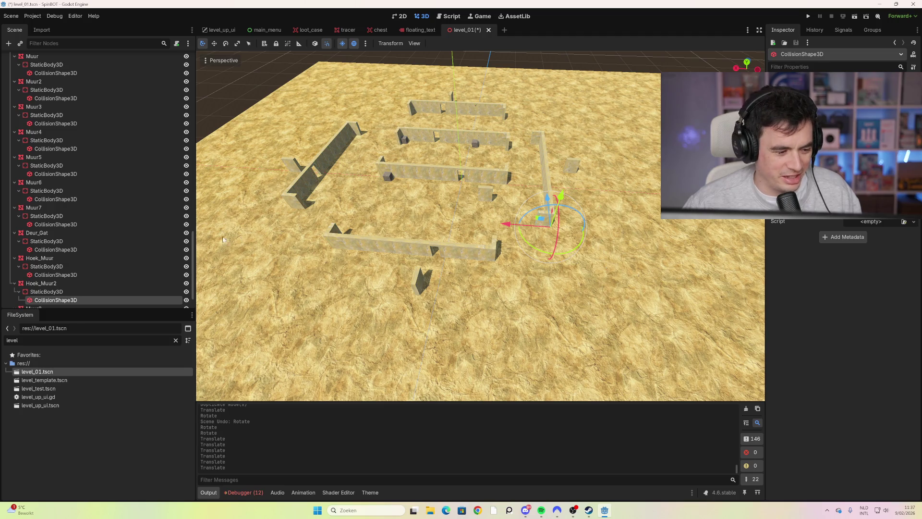
scroll(85, 240, "down", 2)
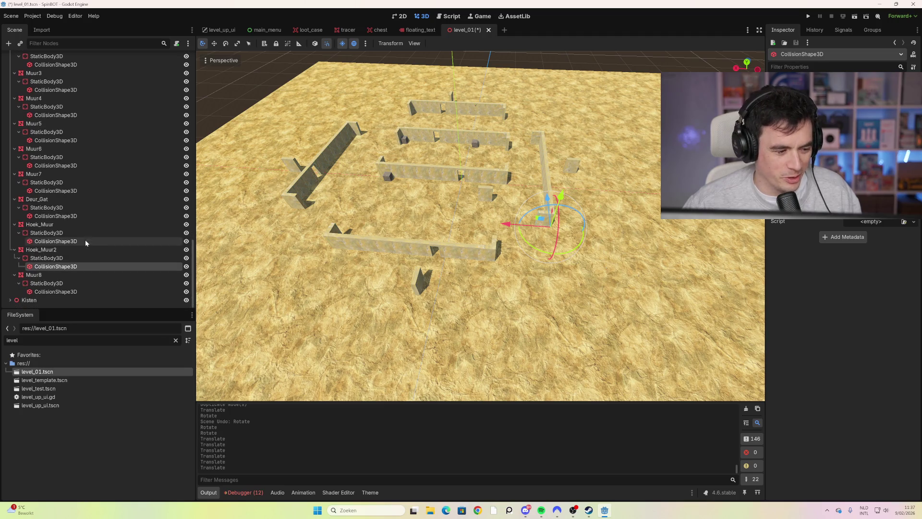
left_click(56, 251, "shift")
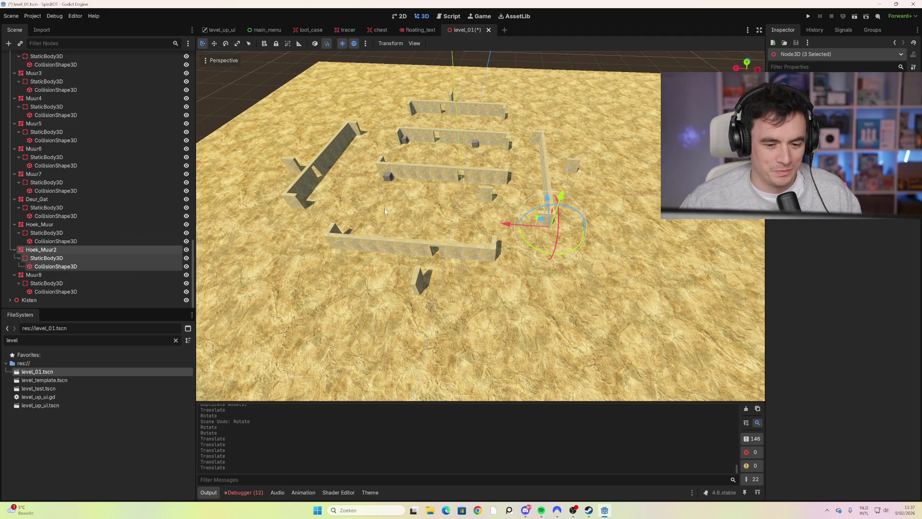
Slide the Muren4 wall group to the right along X.
left_click(546, 178)
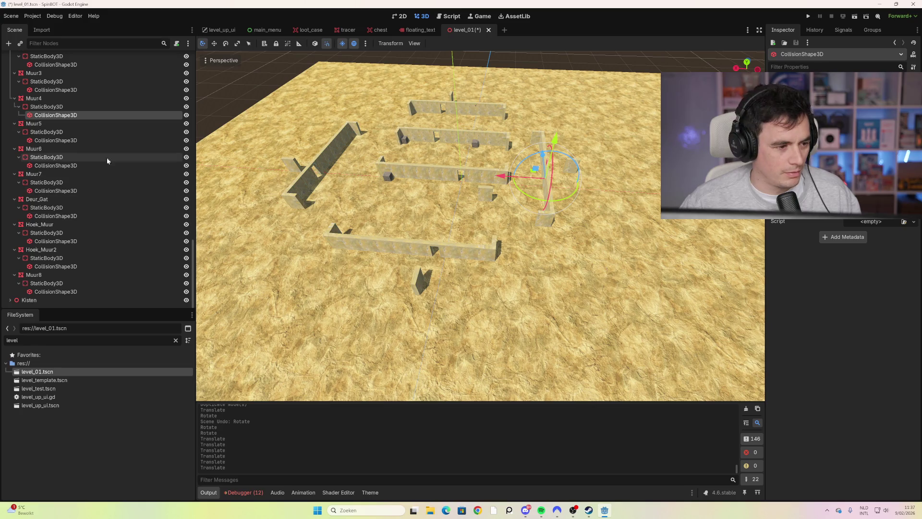
scroll(61, 132, "up", 3)
left_click(31, 77)
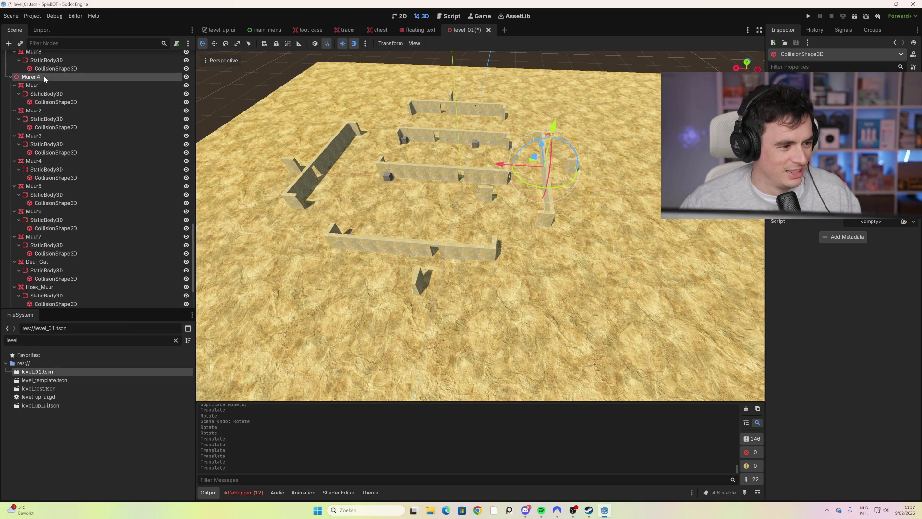
left_click_drag(504, 175, 552, 169)
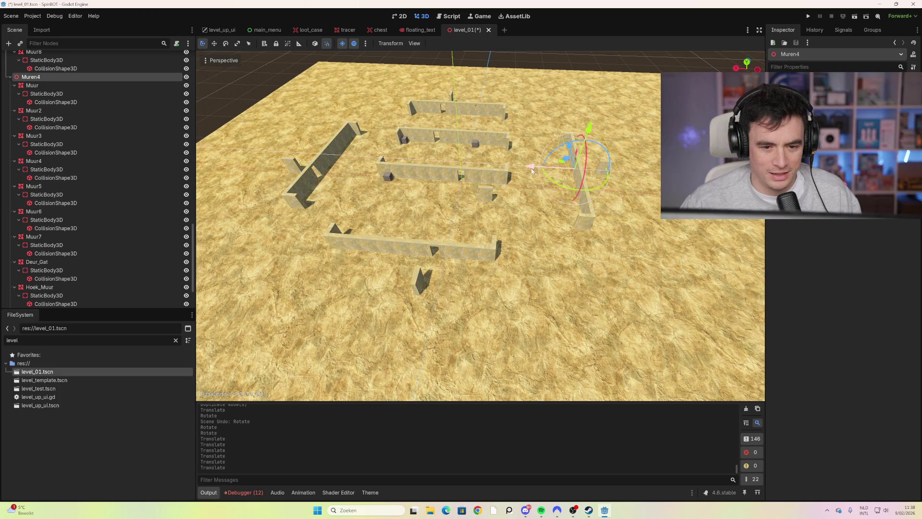
left_click_drag(593, 249, 515, 218)
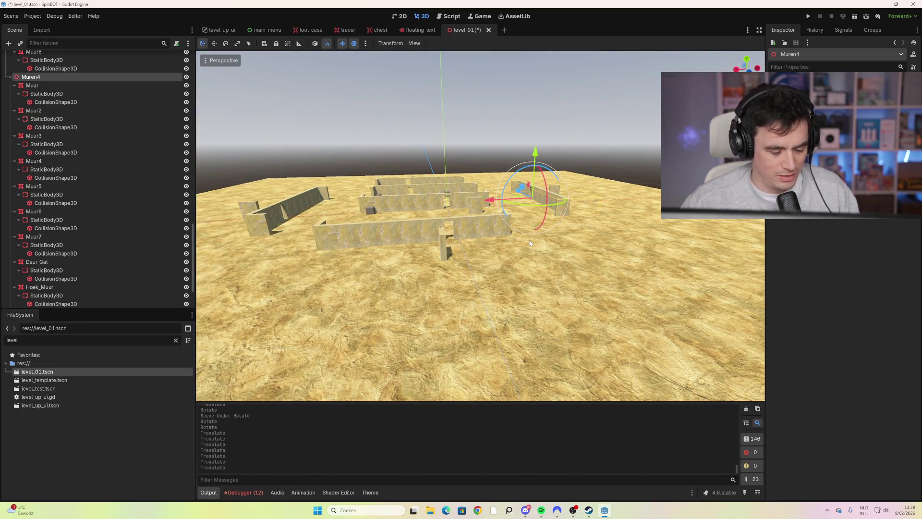
Launch the game, start a run, walk briefly, then stop it.
key("F5")
left_click(446, 464)
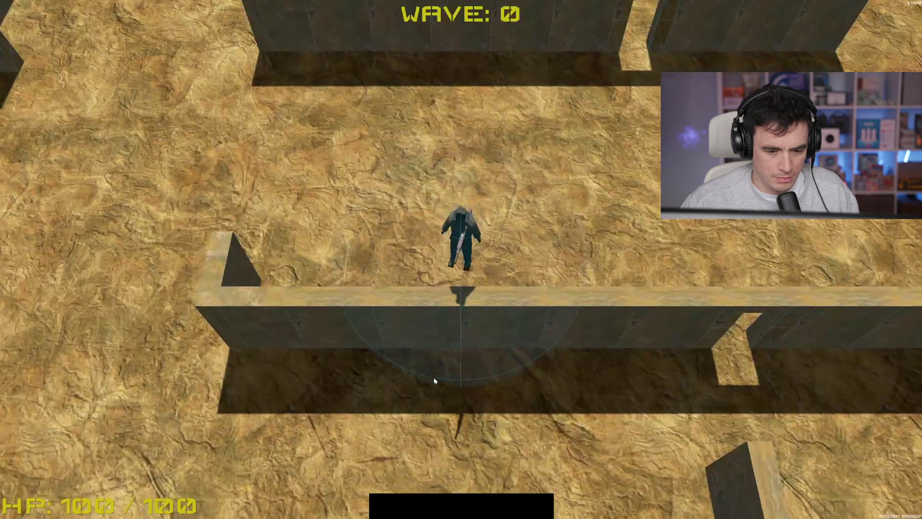
key("s")
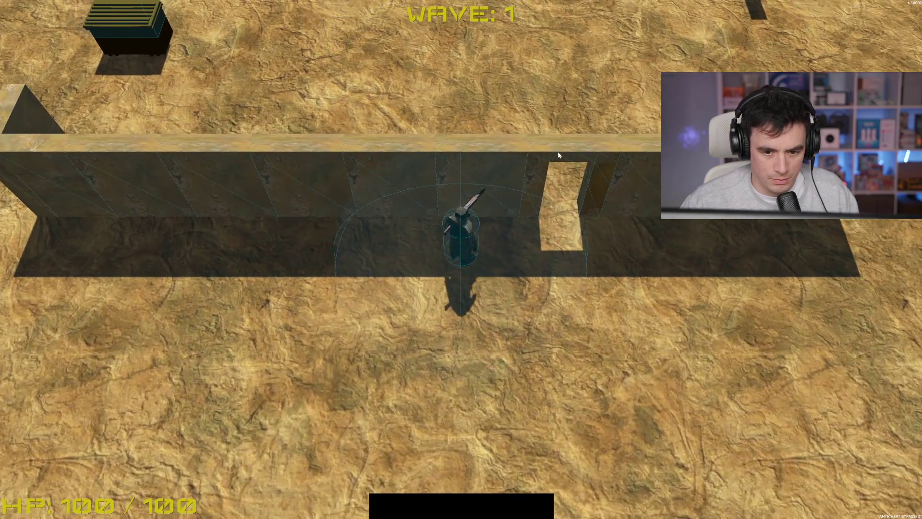
key("w")
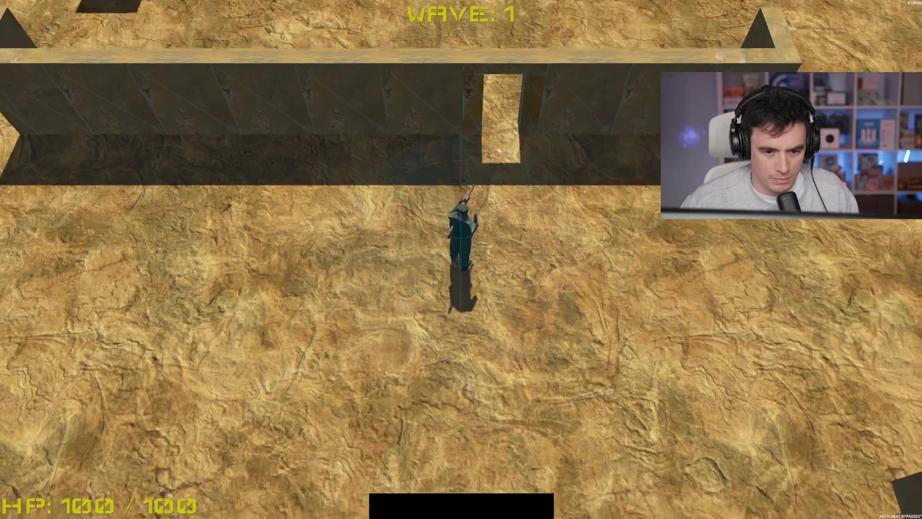
key("F8")
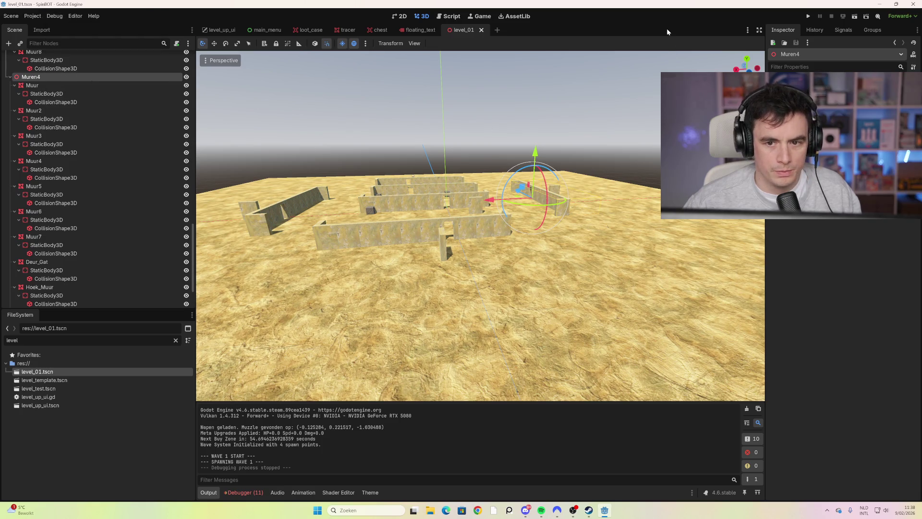
Relaunch, collect the crate loot, and shoot down the wave 1 enemies.
key("F6")
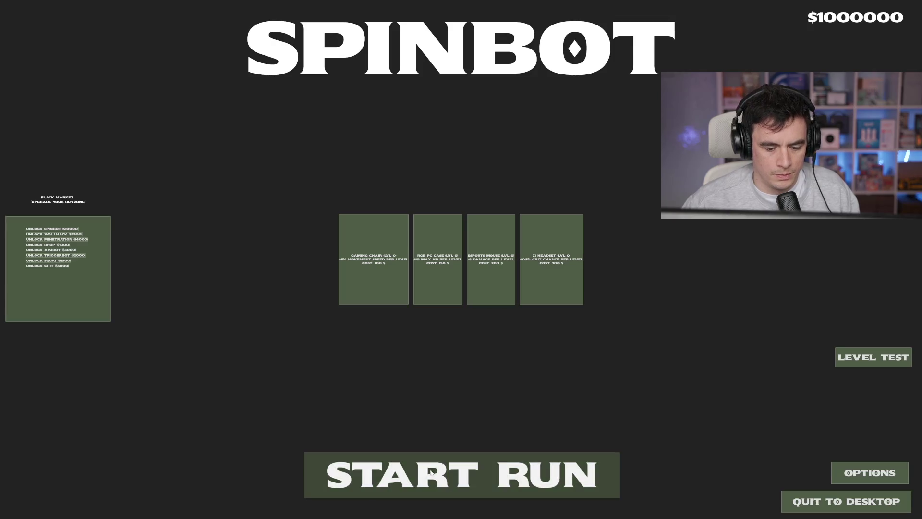
key("w")
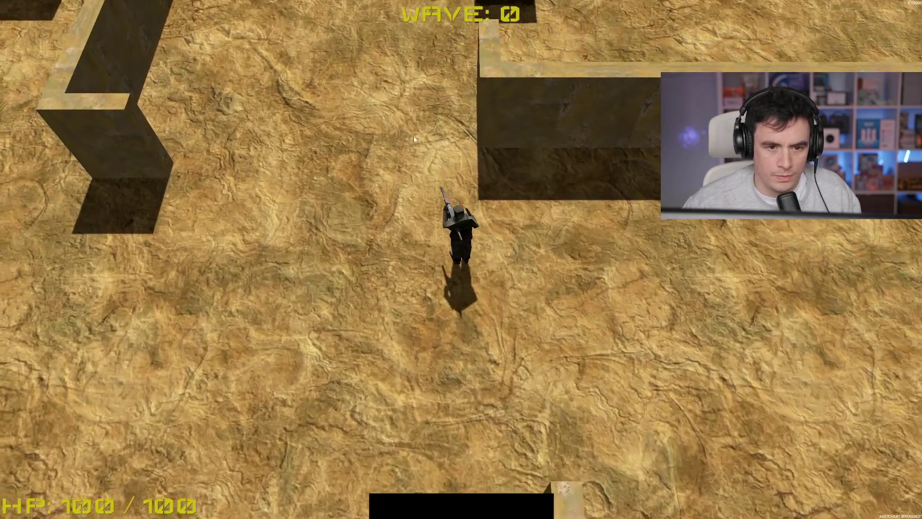
key("w")
key("space")
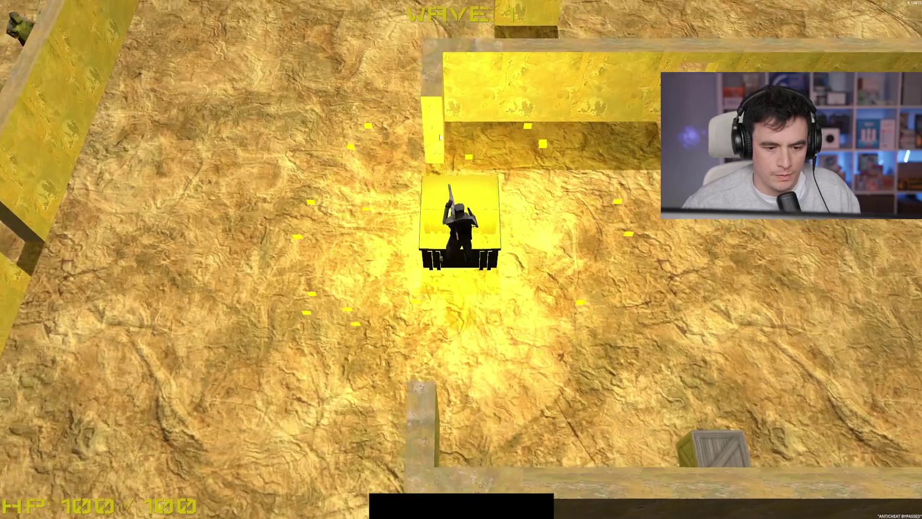
key("w")
left_click(384, 69)
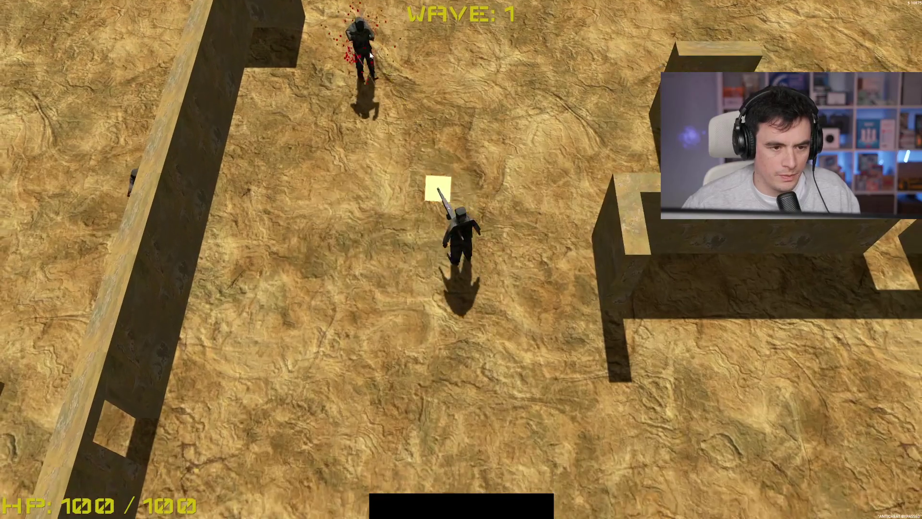
left_click(416, 56)
key("w")
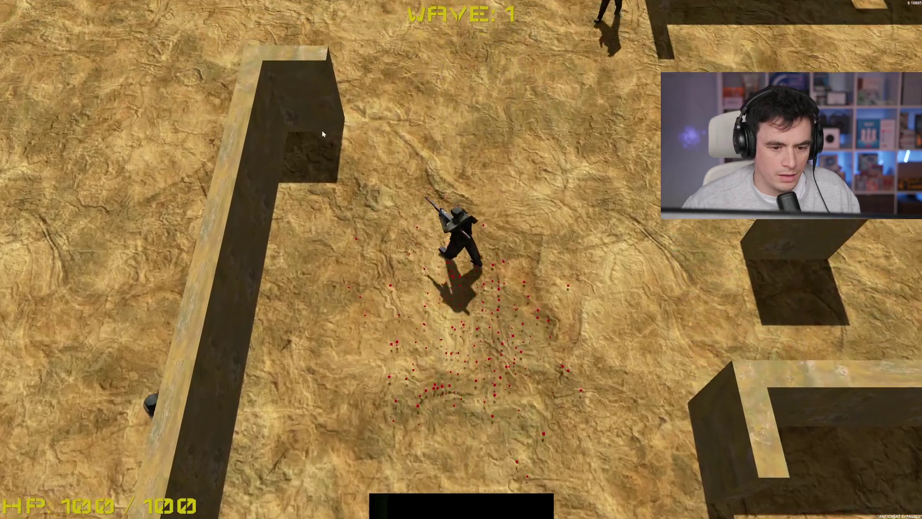
key("w")
left_click(540, 95)
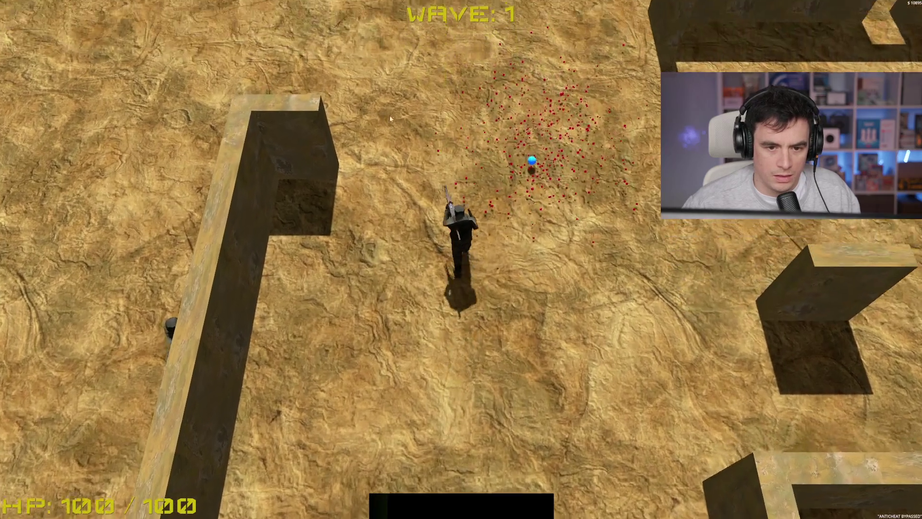
key("w")
key("a")
left_click(615, 294)
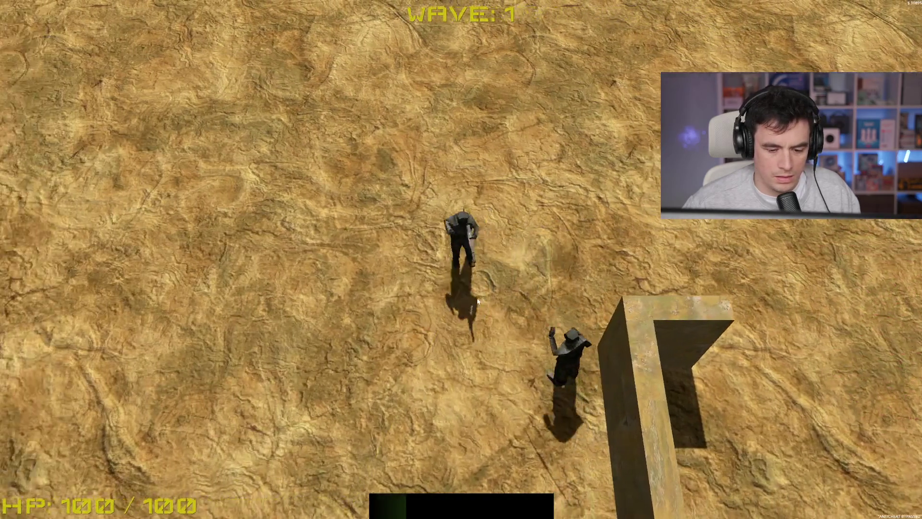
left_click(615, 294)
key("s")
key("w")
Fight the wave 2 enemies at the upper left and on the right.
key("d")
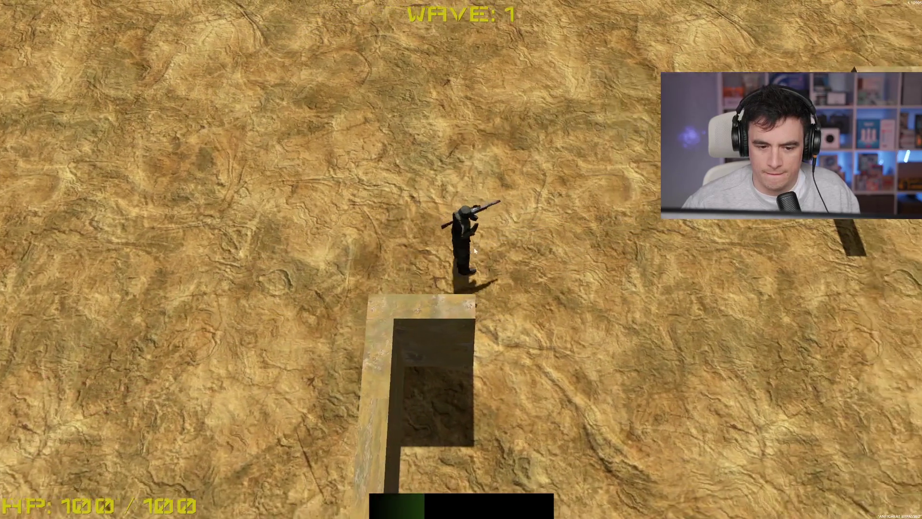
key("s")
key("d")
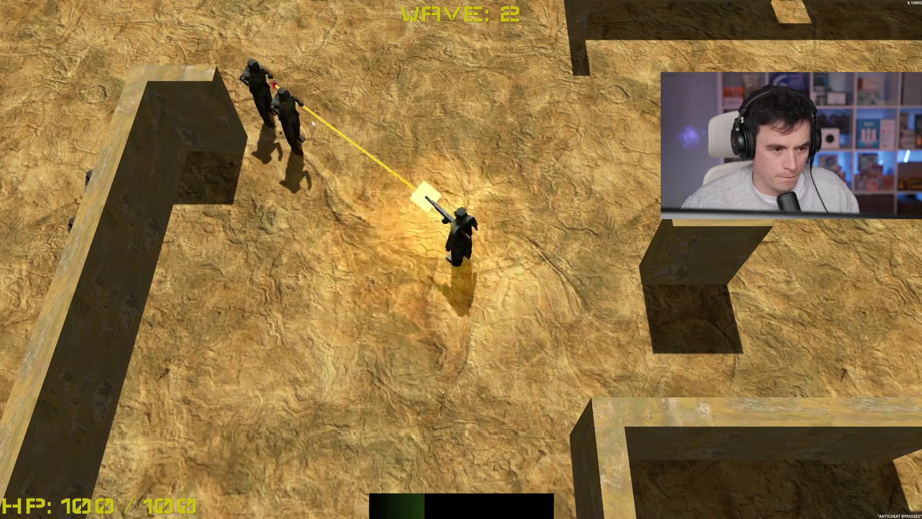
left_click(313, 120)
key("d")
key("s")
left_click(331, 123)
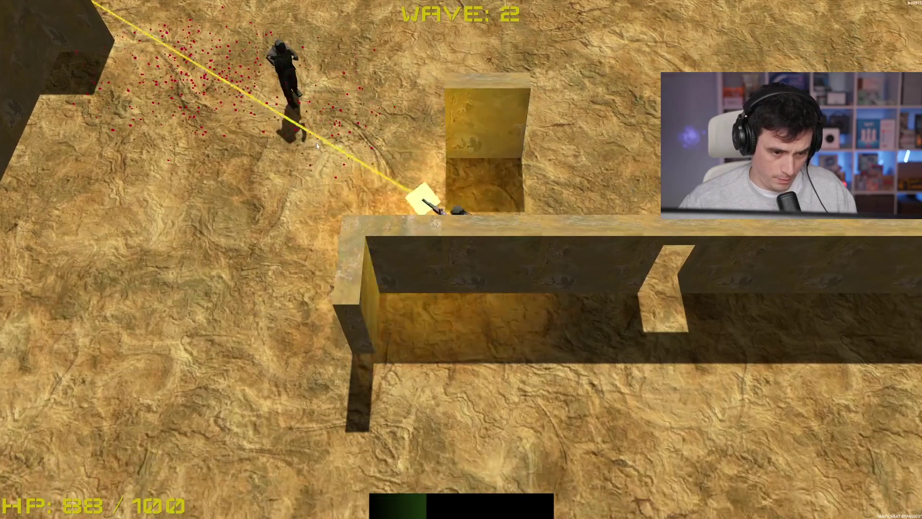
left_click(343, 122)
key("a")
left_click(712, 273)
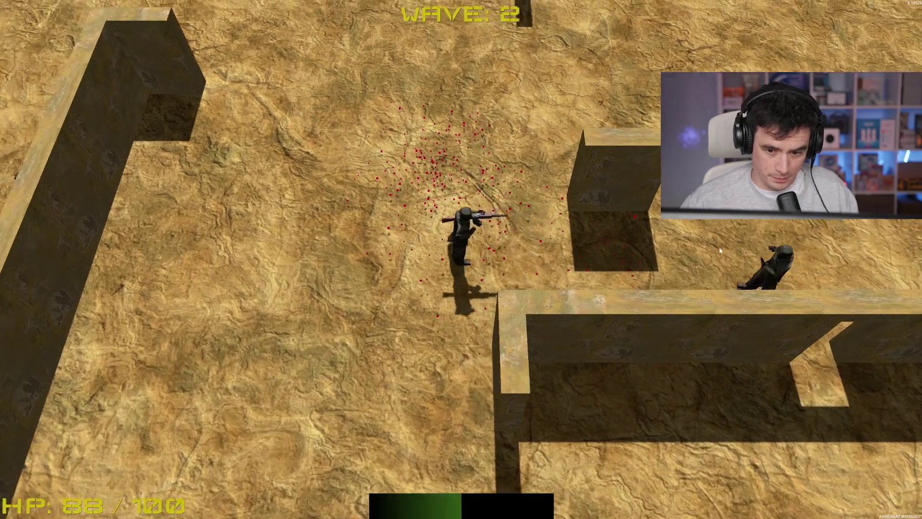
key("a")
left_click(610, 206)
Clear the remaining enemies beyond the long wall, then stop the game.
key("d")
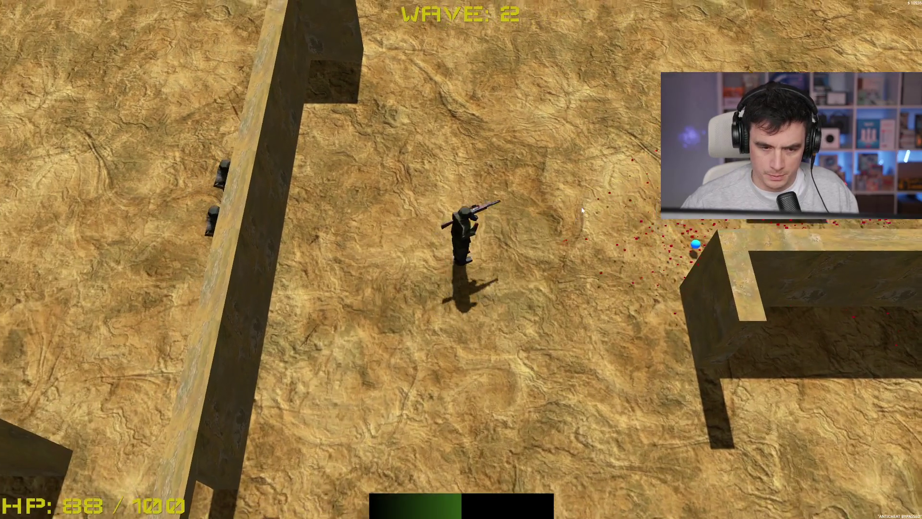
key("a")
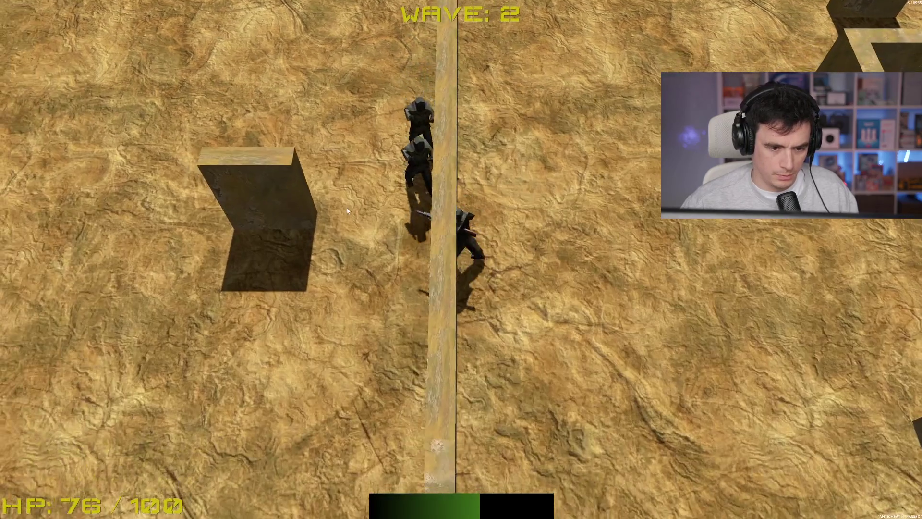
key("d")
left_click(320, 201)
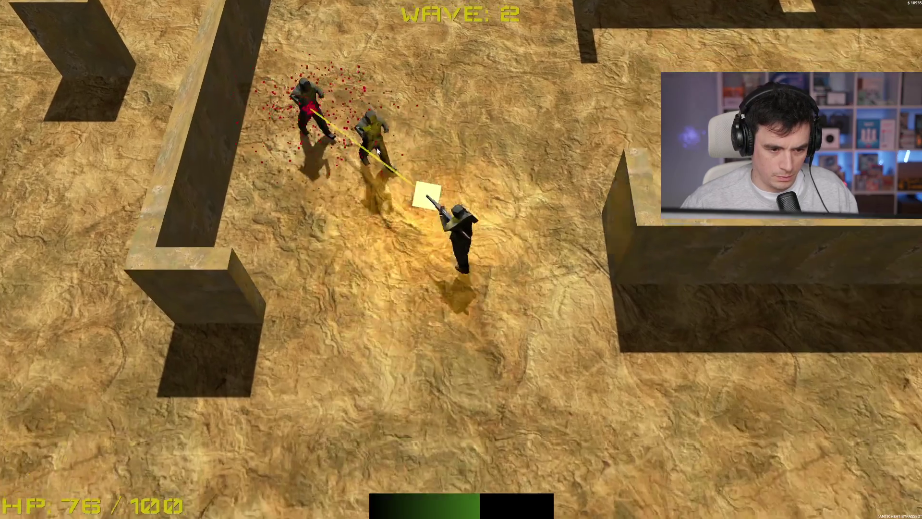
key("w")
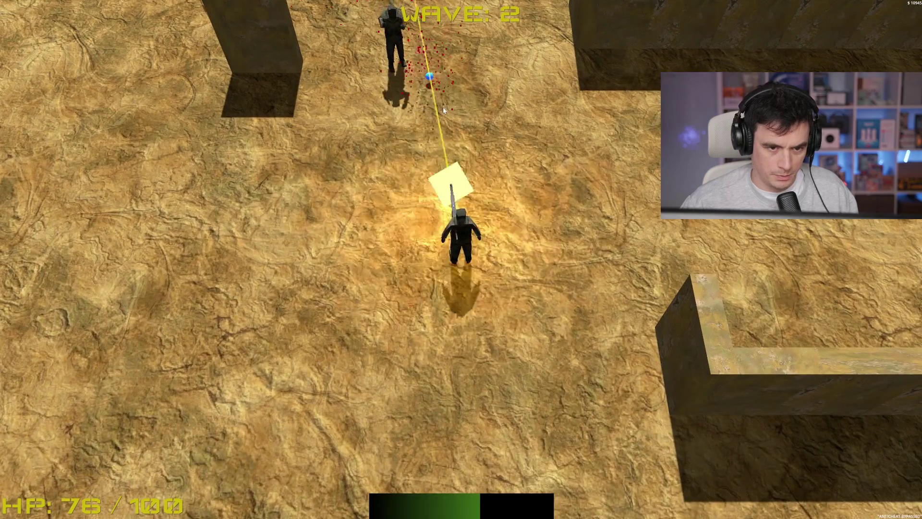
left_click(409, 113)
key("w")
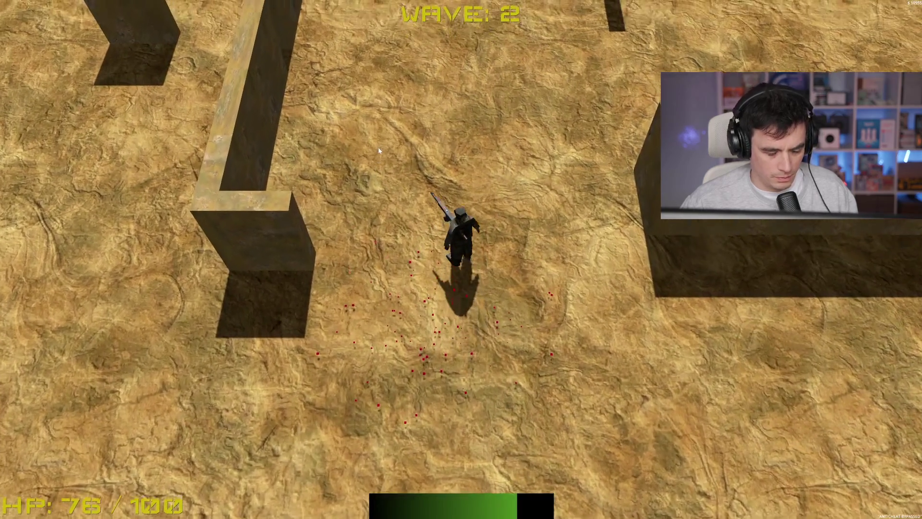
key("F8")
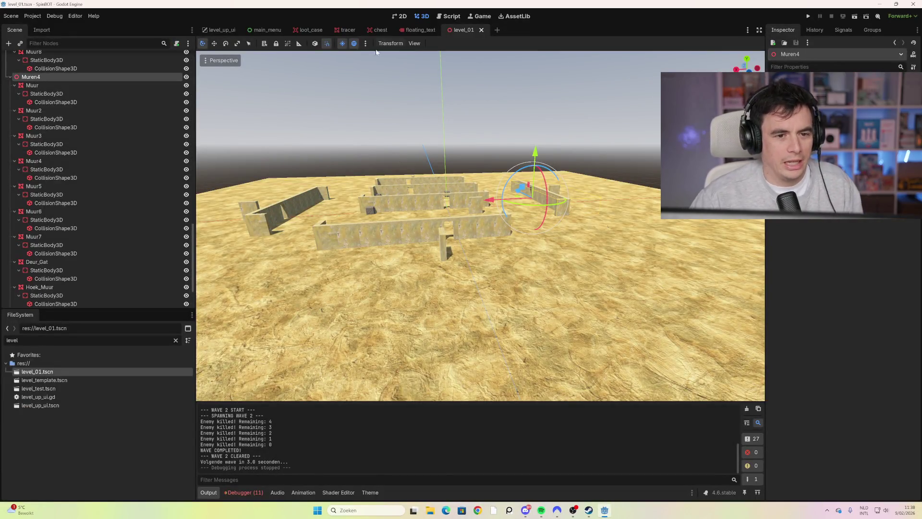
Filter files by 'ene', open enemy.tscn, and select its Skeleton3D node.
double_click(68, 340)
type("ene")
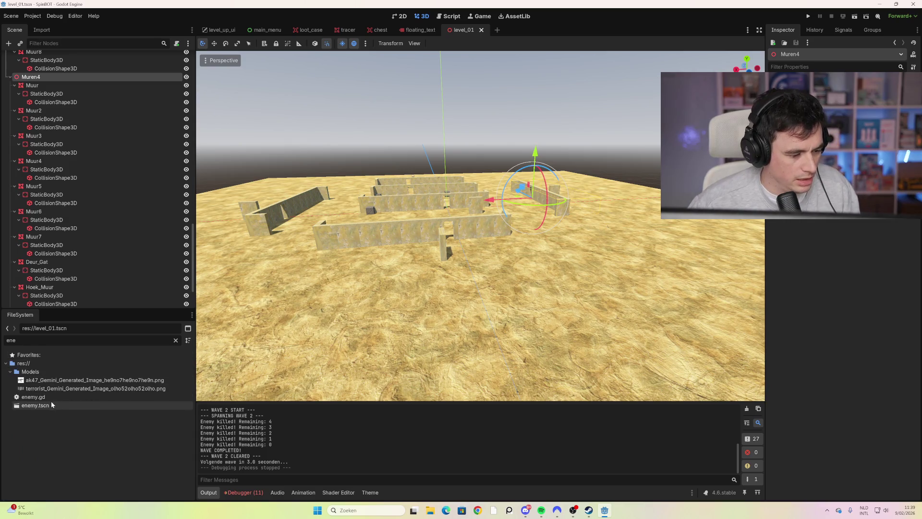
double_click(51, 403)
scroll(437, 169, "up", 3)
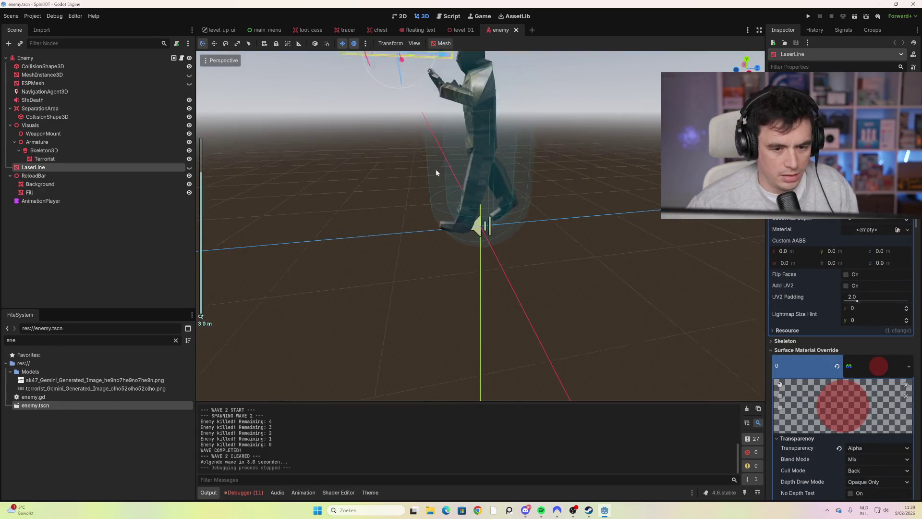
scroll(417, 203, "down", 5)
mouse_move(394, 195)
left_mouse_down()
mouse_move(295, 178)
mouse_move(359, 173)
left_mouse_up()
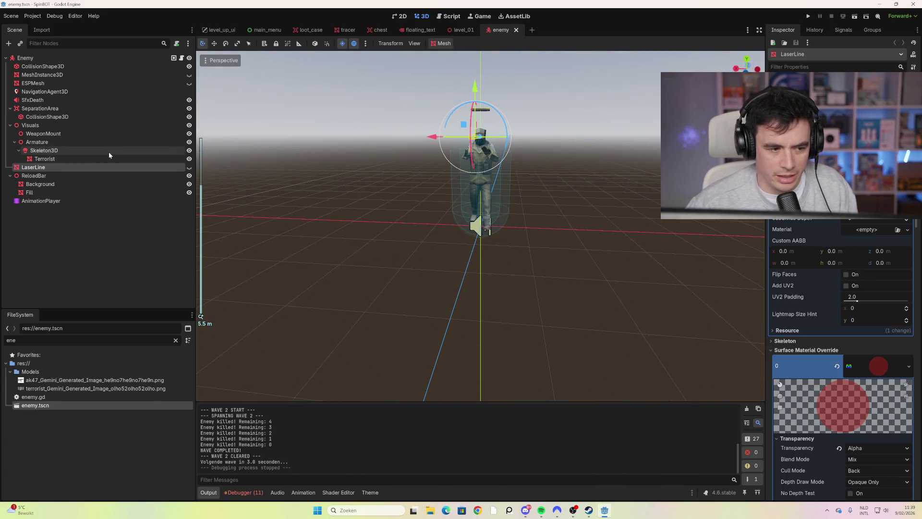
left_click(108, 152)
scroll(396, 146, "up", 4)
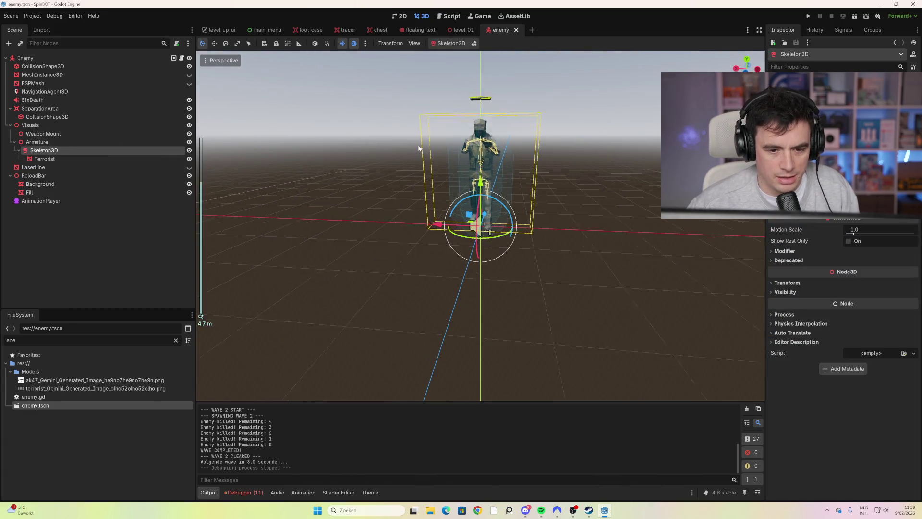
scroll(393, 150, "down", 3)
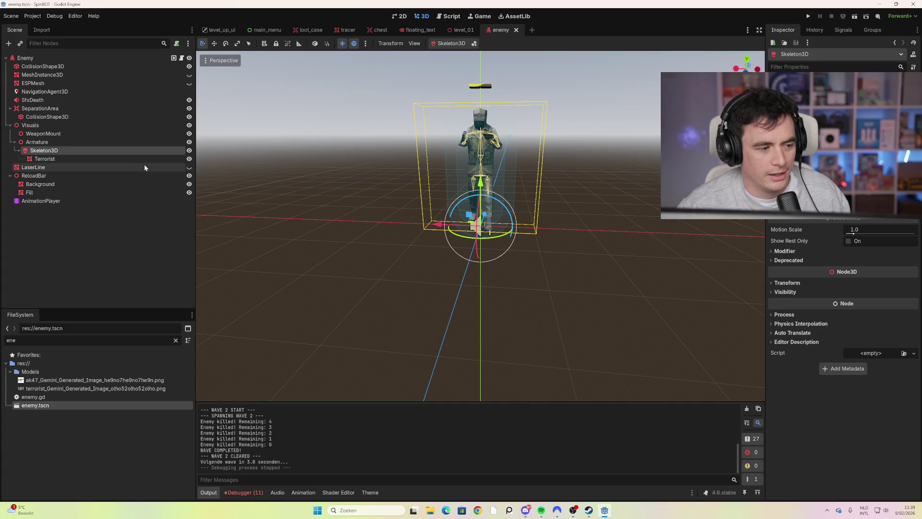
mouse_move(377, 139)
left_mouse_down()
mouse_move(409, 140)
mouse_move(383, 146)
left_mouse_up()
scroll(390, 140, "up", 2)
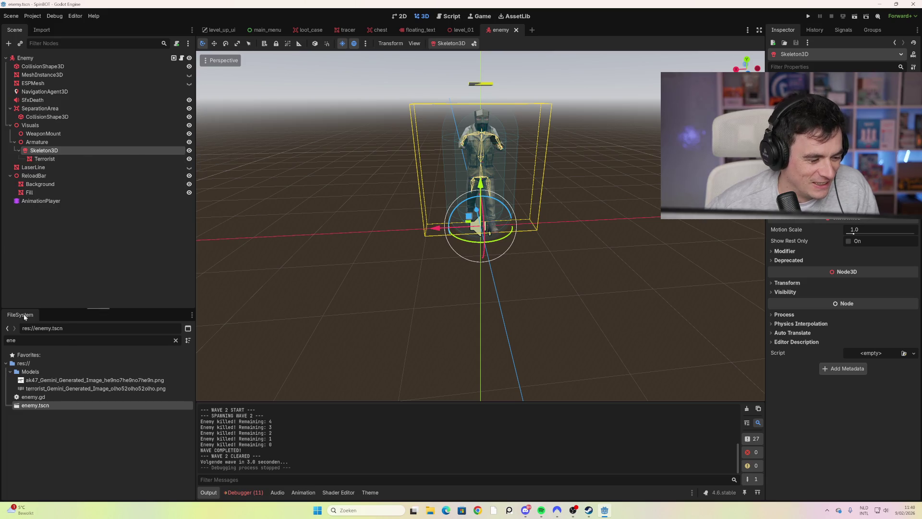
key("BackSpace")
key("BackSpace")
key("BackSpace")
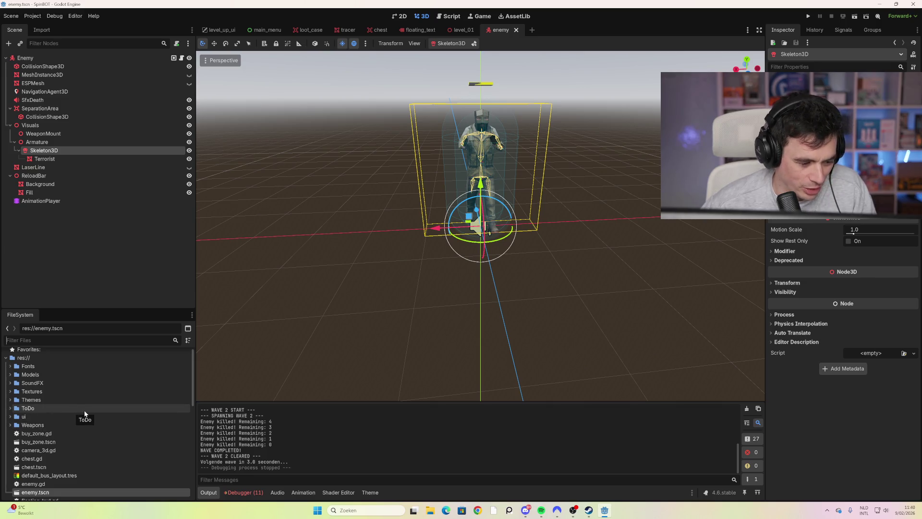
Expand and collapse the SoundFX folder, then scroll down the full file list.
left_click(10, 385)
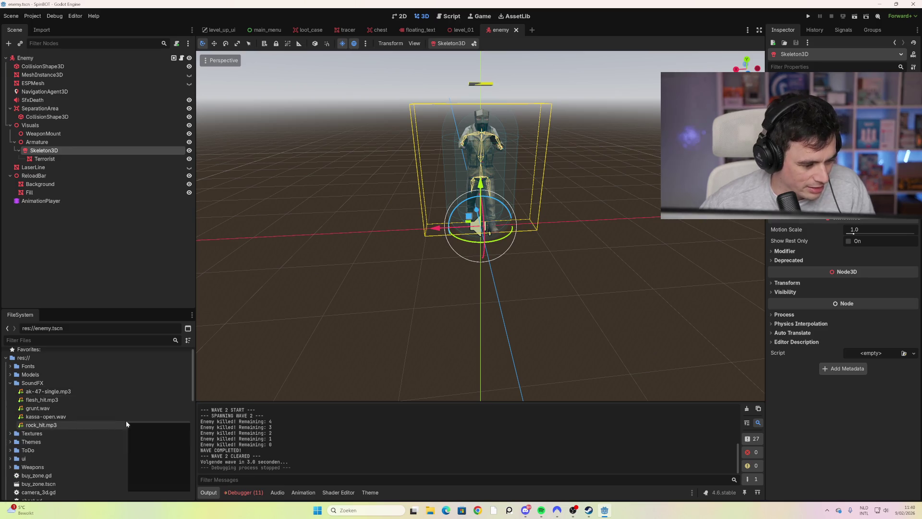
left_click(10, 383)
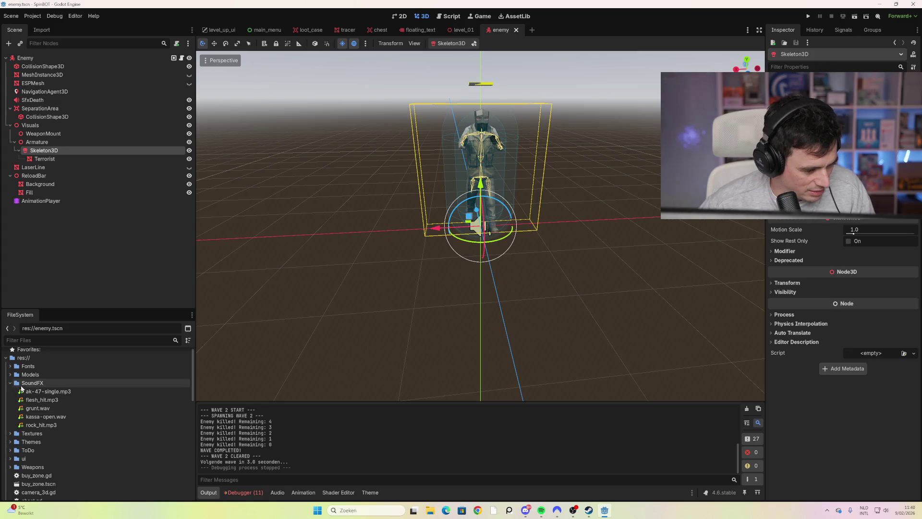
scroll(108, 407, "down", 10)
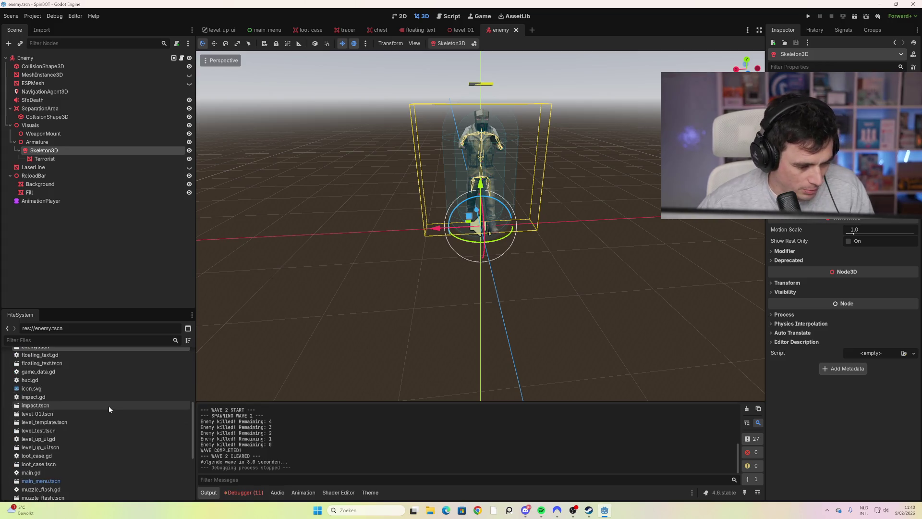
scroll(122, 400, "down", 2)
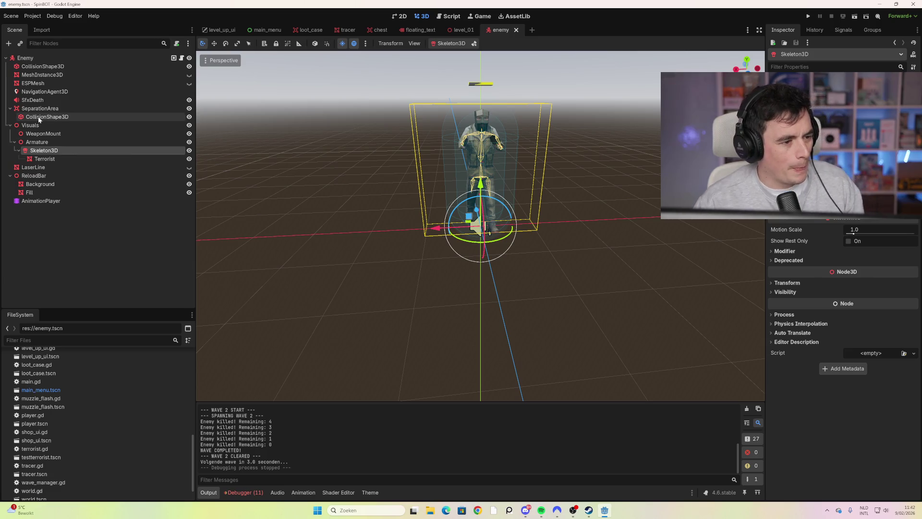
right_click(59, 150)
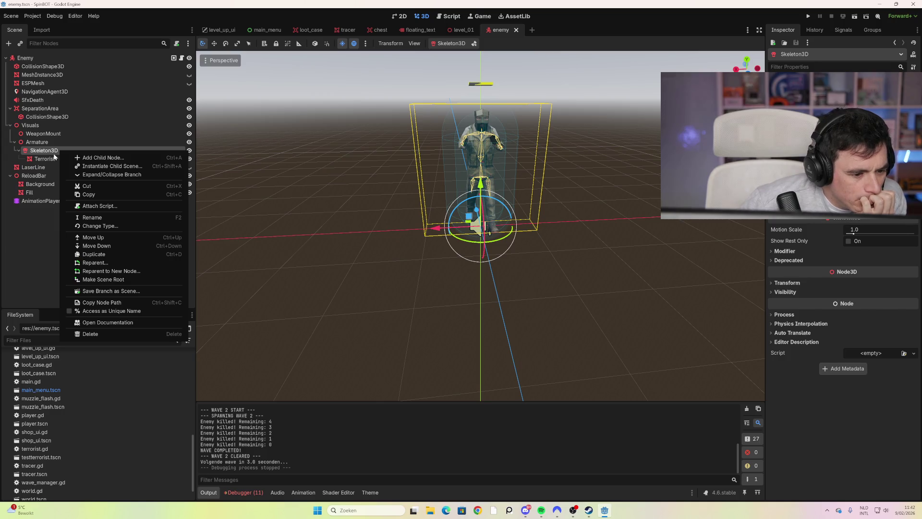
left_click(30, 214)
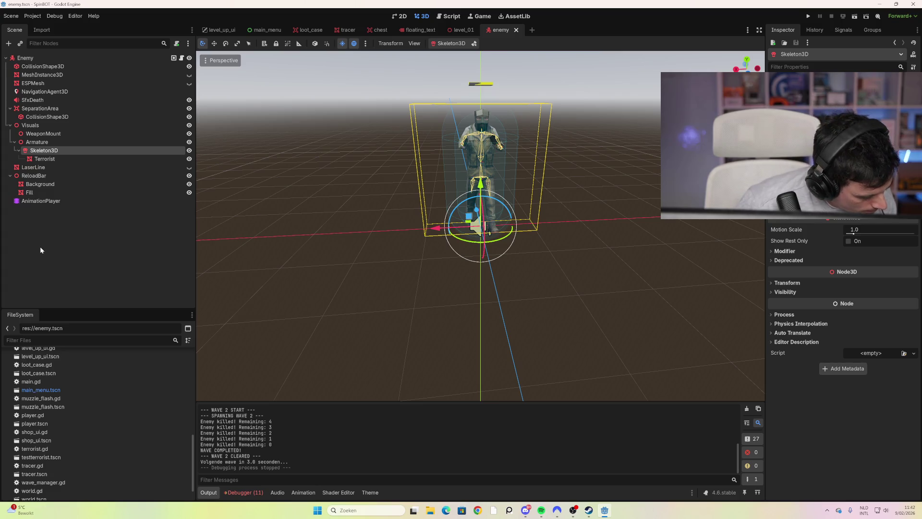